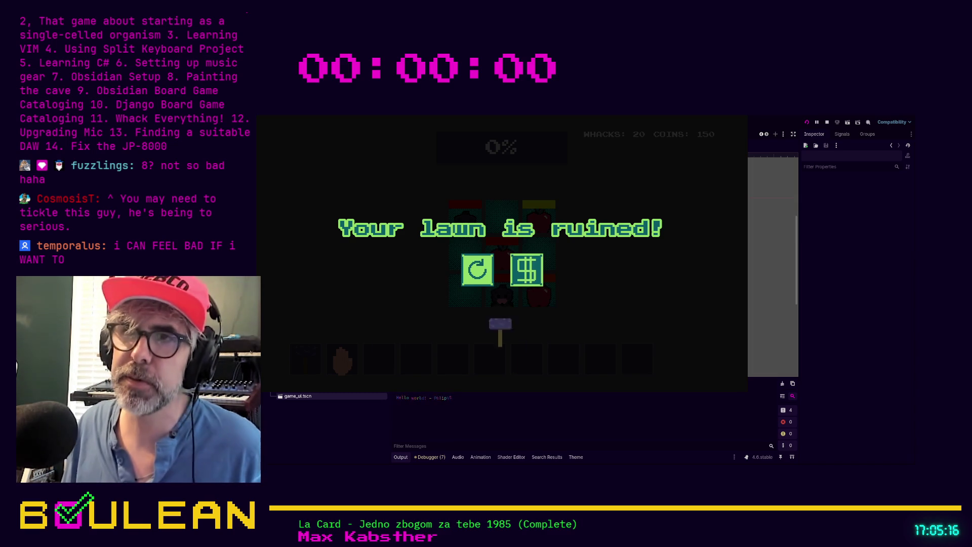
# - Restart the round from the 'Your lawn is ruined!' screen, then stop the running game
pyautogui.click(477, 270)
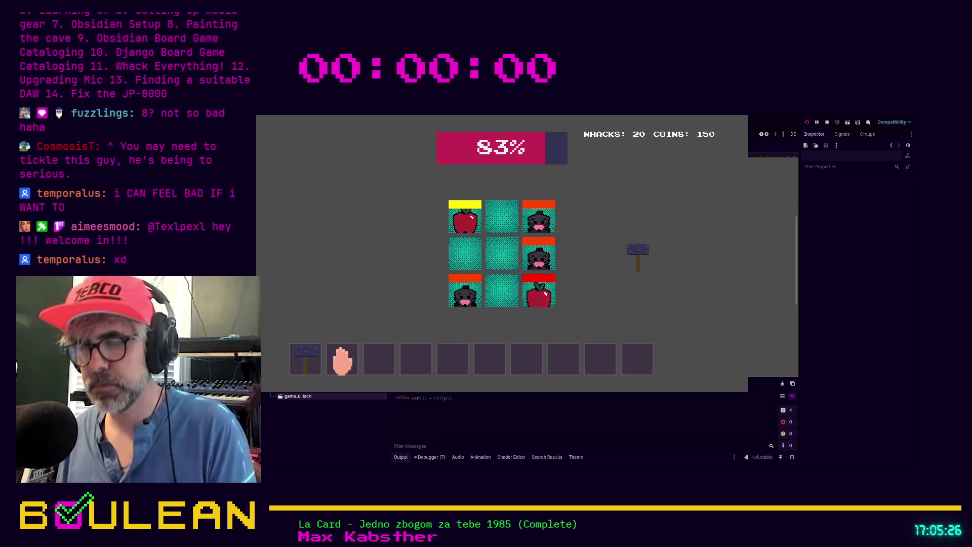
pyautogui.press('F8')
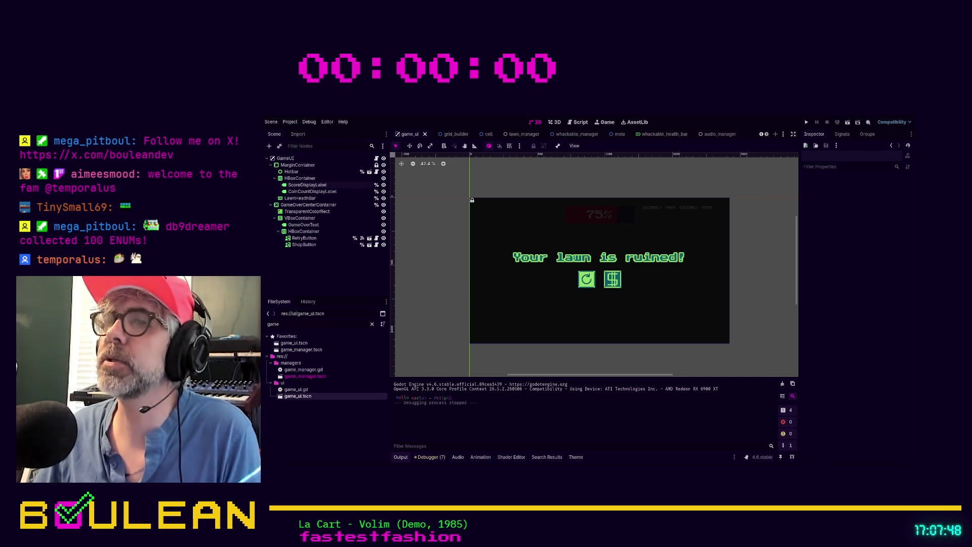
# - Select the TransparentColorRect node and run the project with F5
pyautogui.click(526, 302)
pyautogui.press('F5')
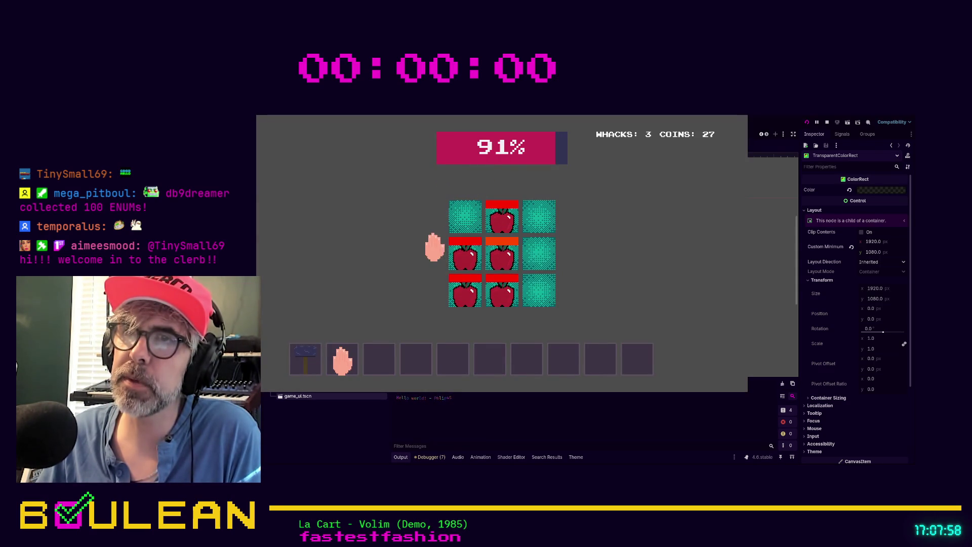
# - Whack the mole and apple in the top-row cells until the lawn is ruined, then restart the round
pyautogui.click(464, 217)
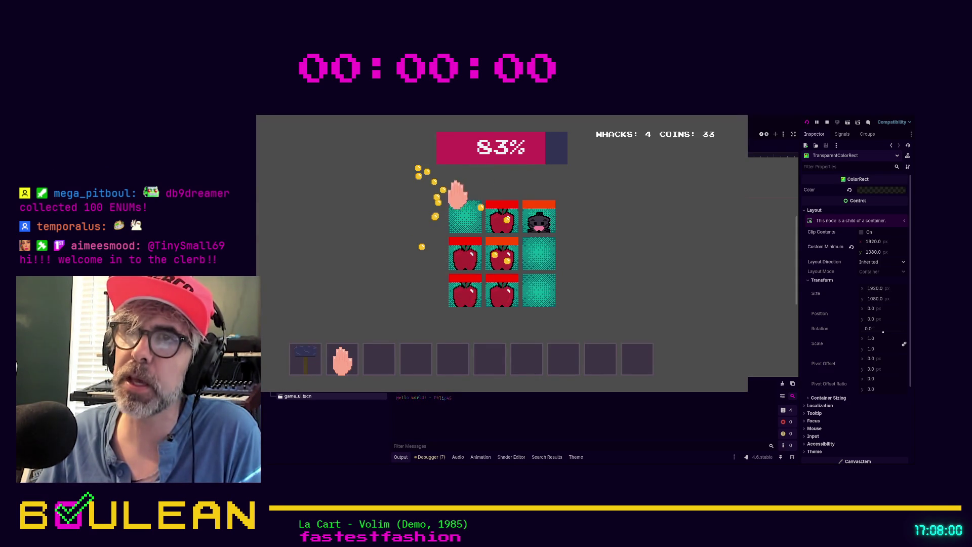
pyautogui.click(504, 220)
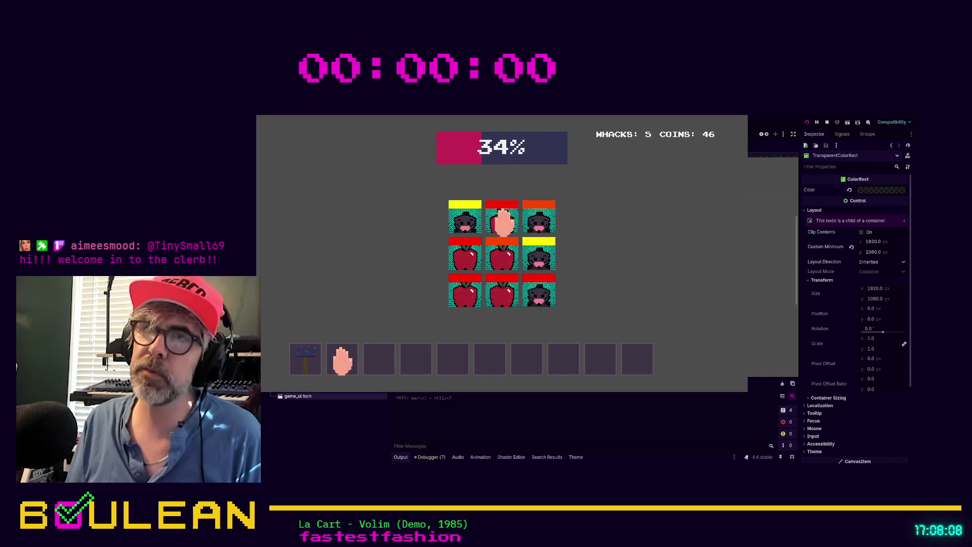
pyautogui.click(503, 222)
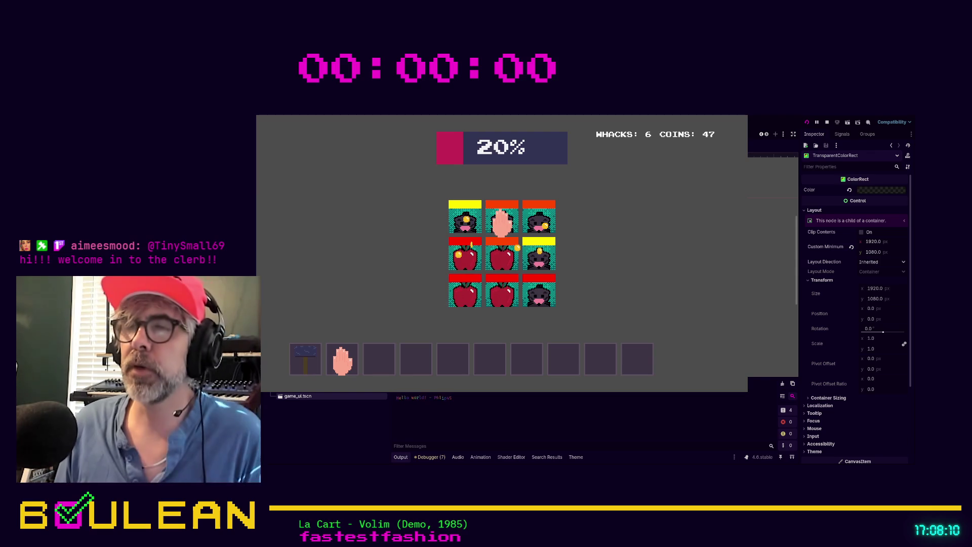
pyautogui.click(503, 219)
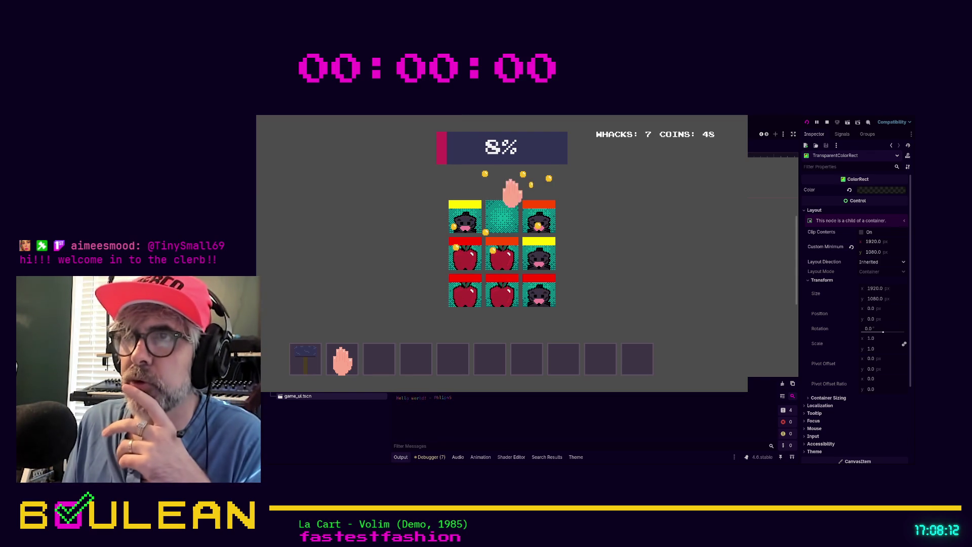
pyautogui.click(541, 217)
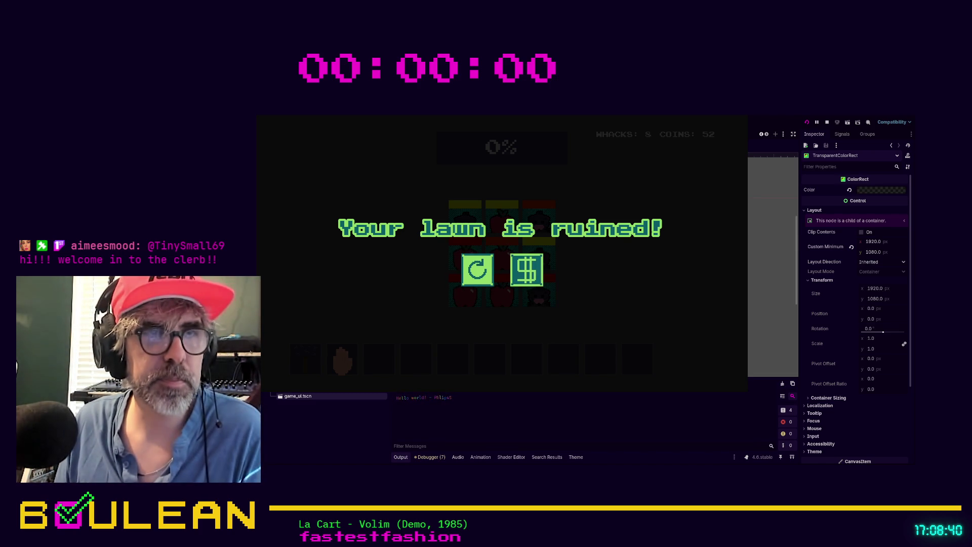
pyautogui.click(474, 267)
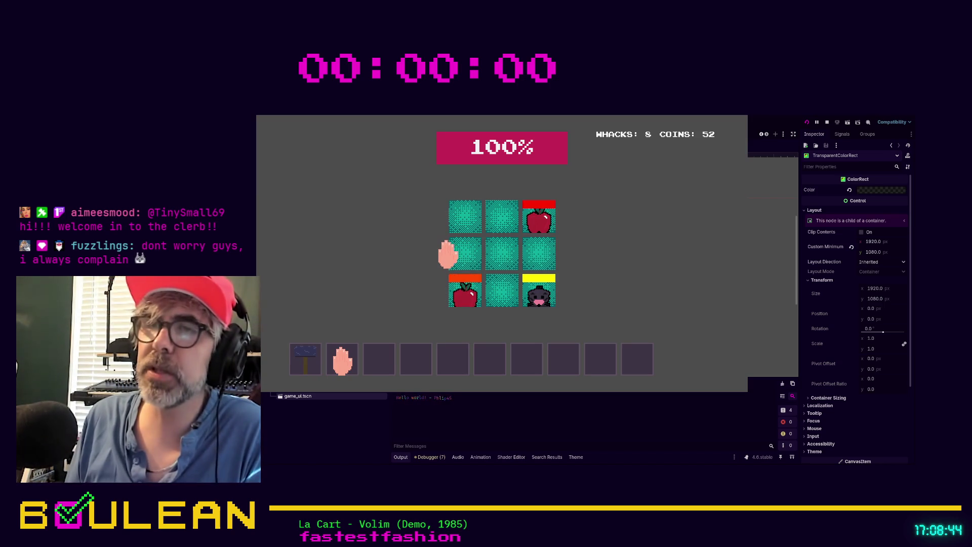
# - Whack the bottom-left and bottom-middle moles, stop the game, and switch to the Script workspace
pyautogui.click(465, 290)
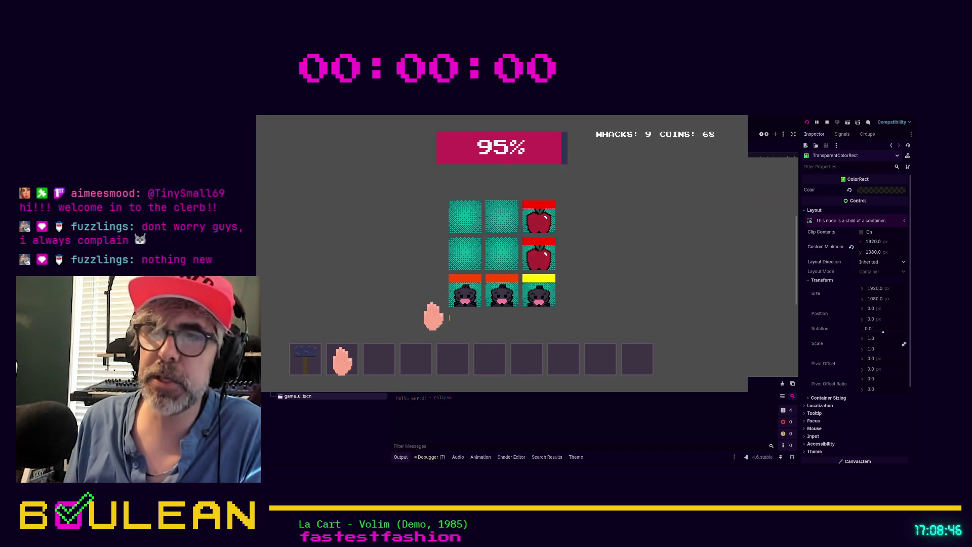
pyautogui.click(504, 293)
pyautogui.press('F8')
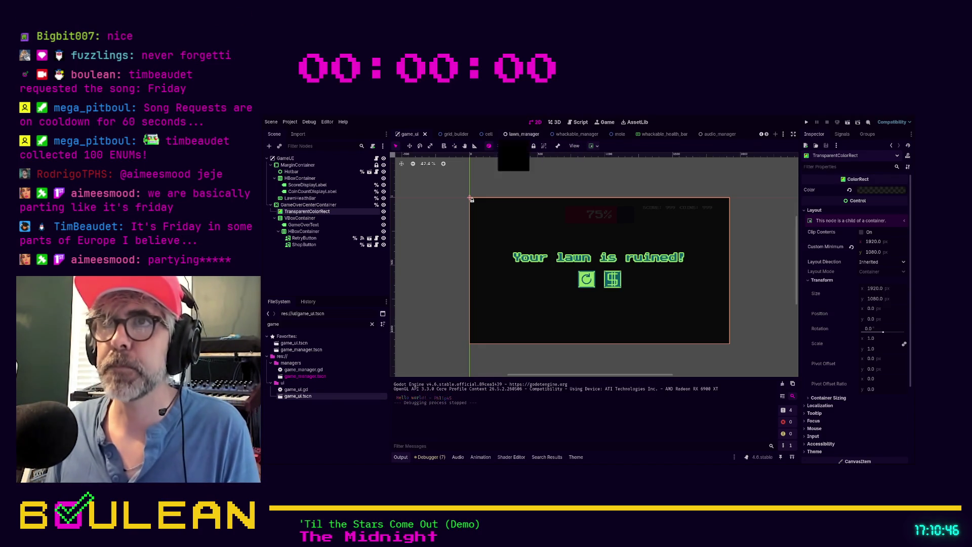
pyautogui.click(576, 122)
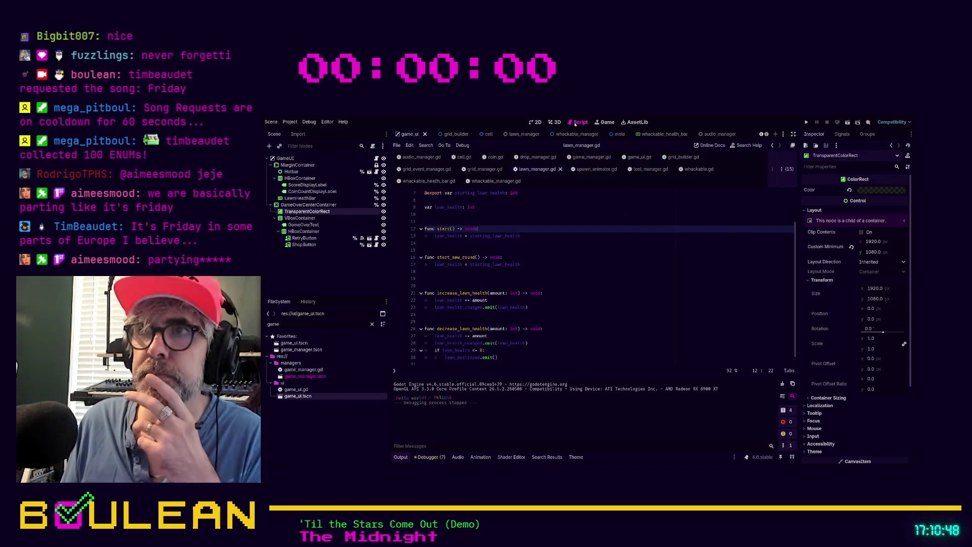
# - Filter the FileSystem dock for 'coin', then open coin.tscn and its coin.gd script
pyautogui.scroll(2, 567, 197)
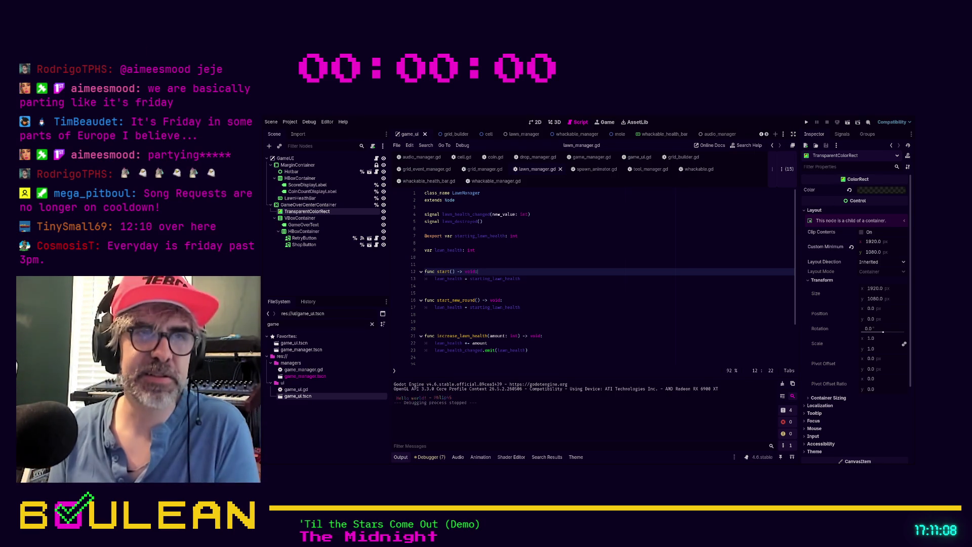
pyautogui.click(456, 292)
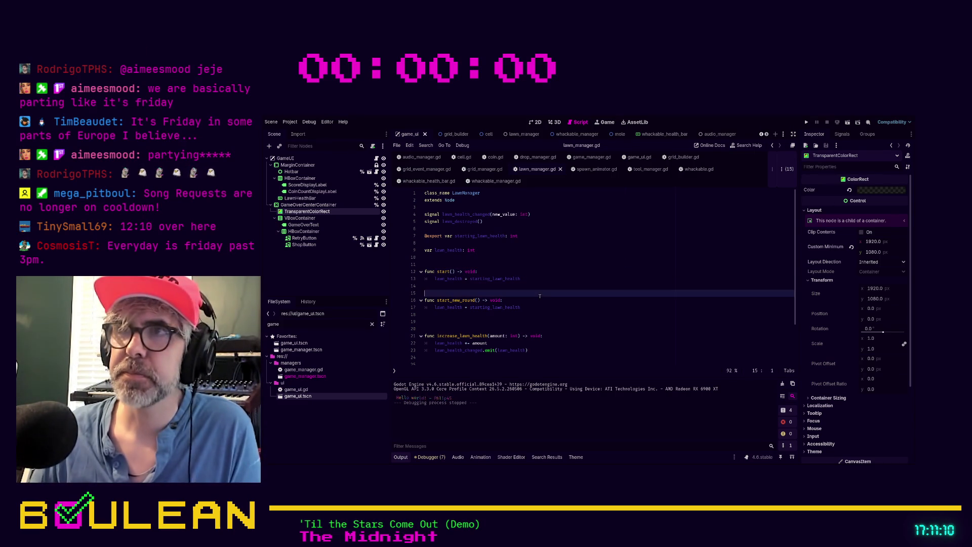
pyautogui.click(322, 324)
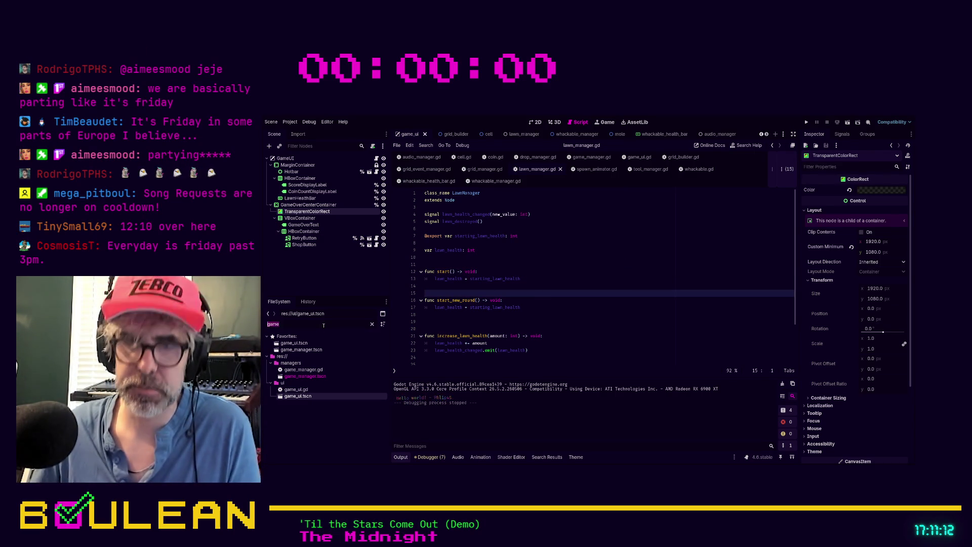
pyautogui.write('coin')
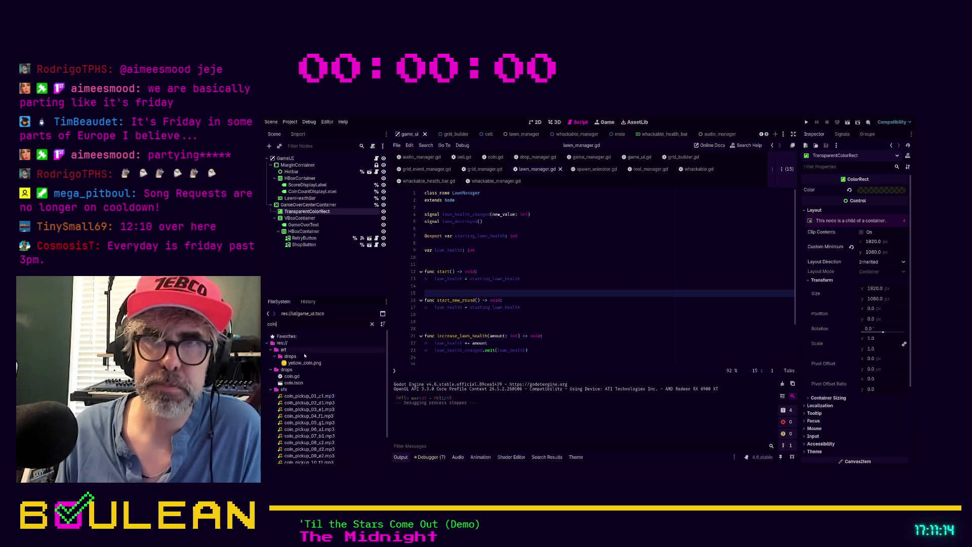
pyautogui.doubleClick(299, 383)
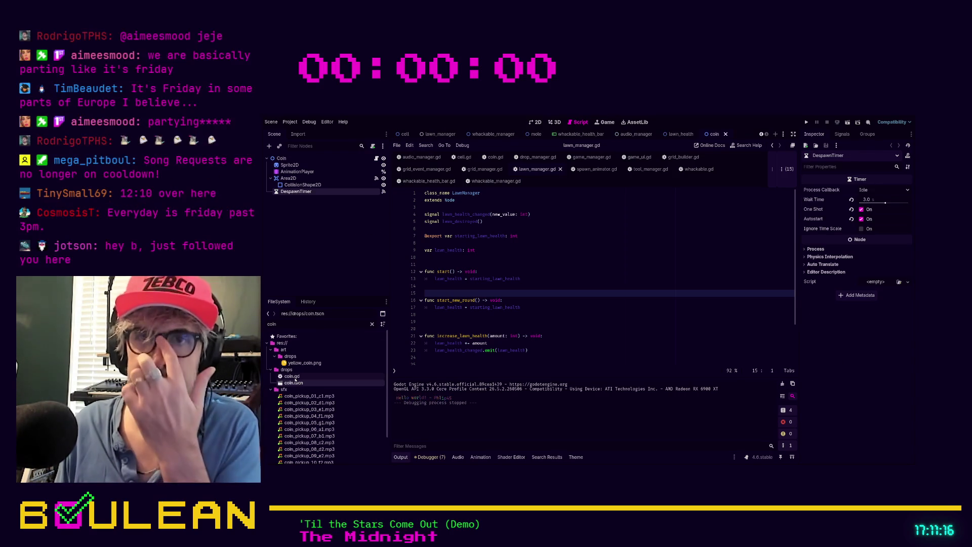
pyautogui.doubleClick(292, 376)
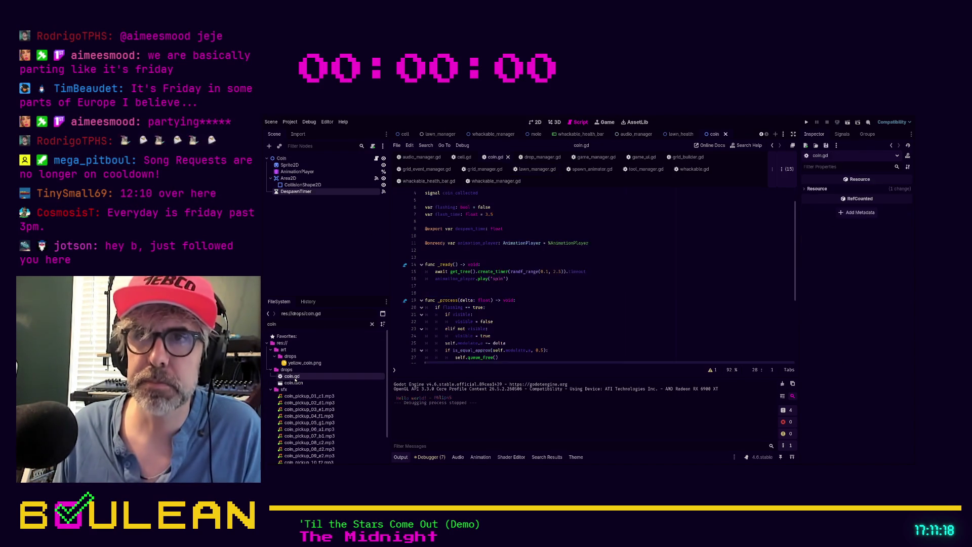
# - Scroll down coin.gd to review its _process function
pyautogui.scroll(-1, 551, 295)
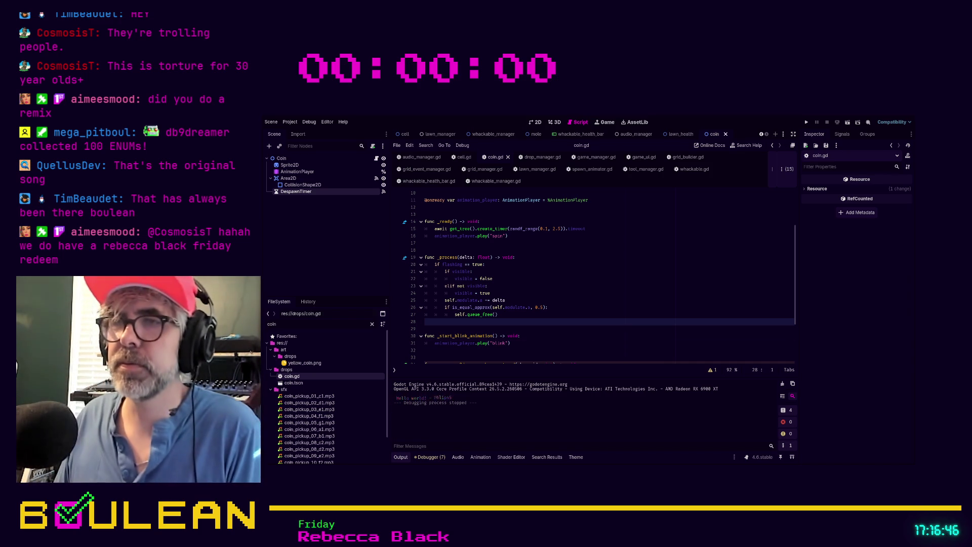
# - Test-run the game with F5, then stop it with F8 and return to coin.gd
pyautogui.click(592, 344)
pyautogui.press('F5')
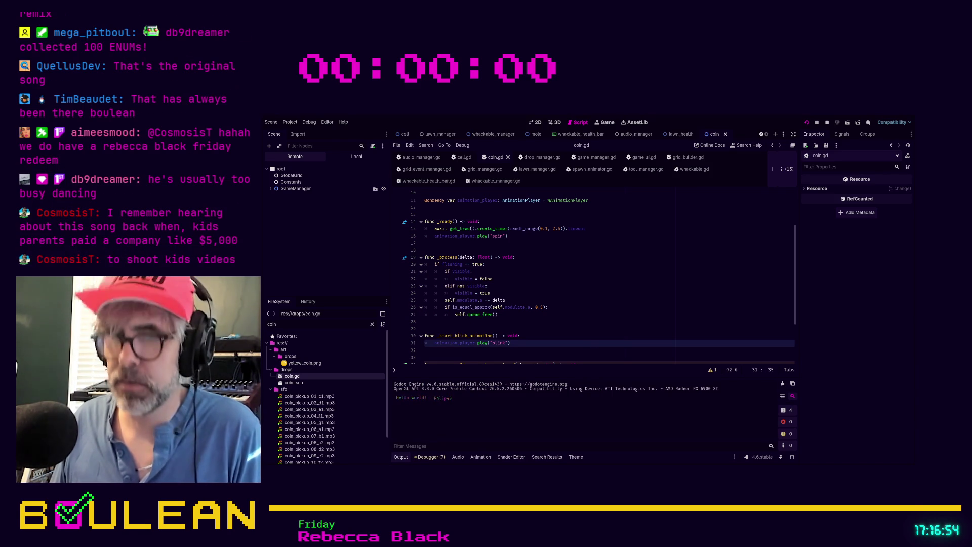
pyautogui.press('F8')
pyautogui.scroll(3, 573, 293)
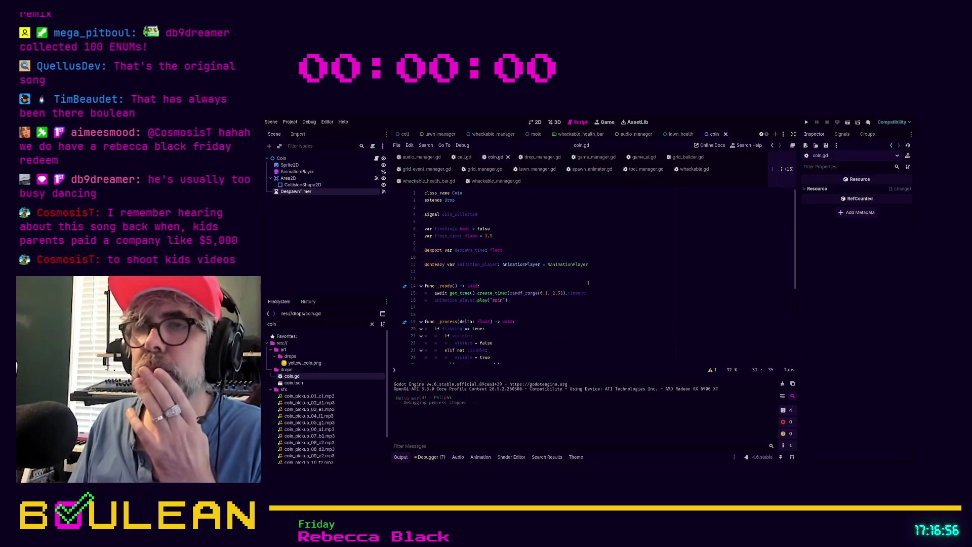
# - Run a project-wide Find in Files search for spawn_coin
pyautogui.click(486, 243)
pyautogui.doubleClick(333, 326)
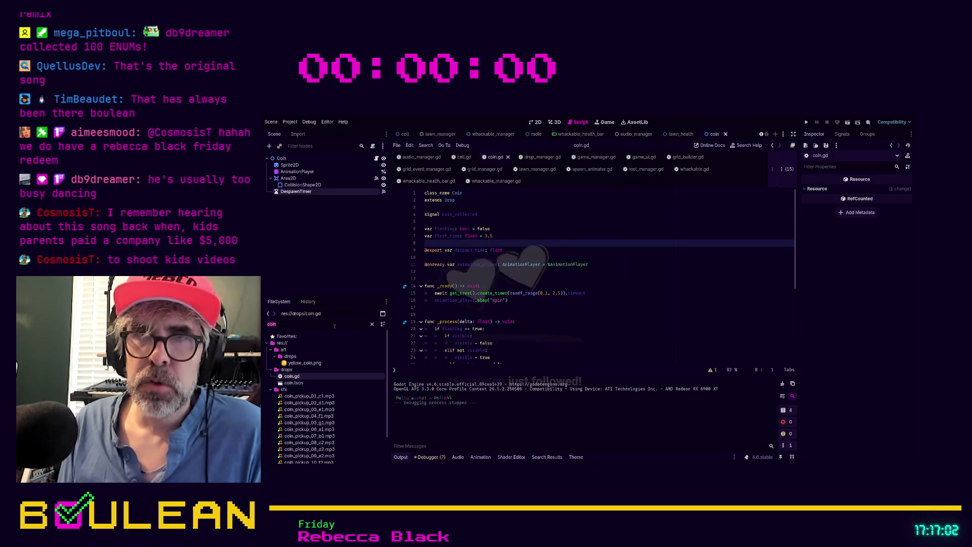
pyautogui.click(335, 326)
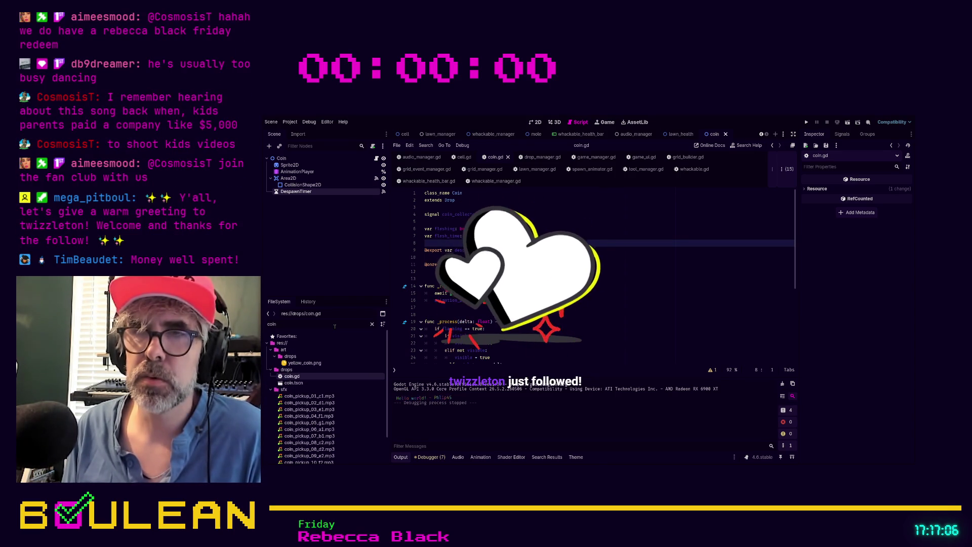
pyautogui.hotkey('ctrl', 'shift', 'f')
pyautogui.press('Return')
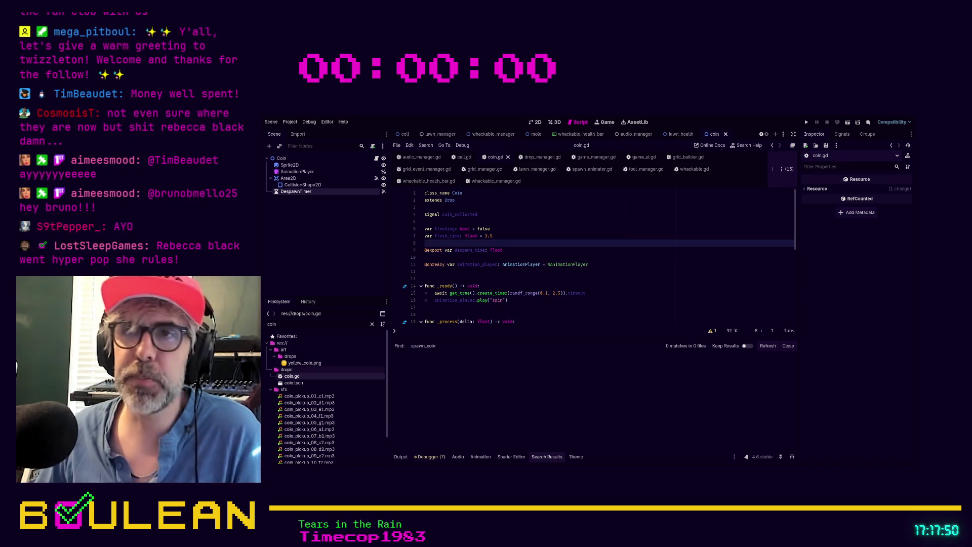
# - Open the grid_event_manager.gd script in the code editor
pyautogui.click(474, 277)
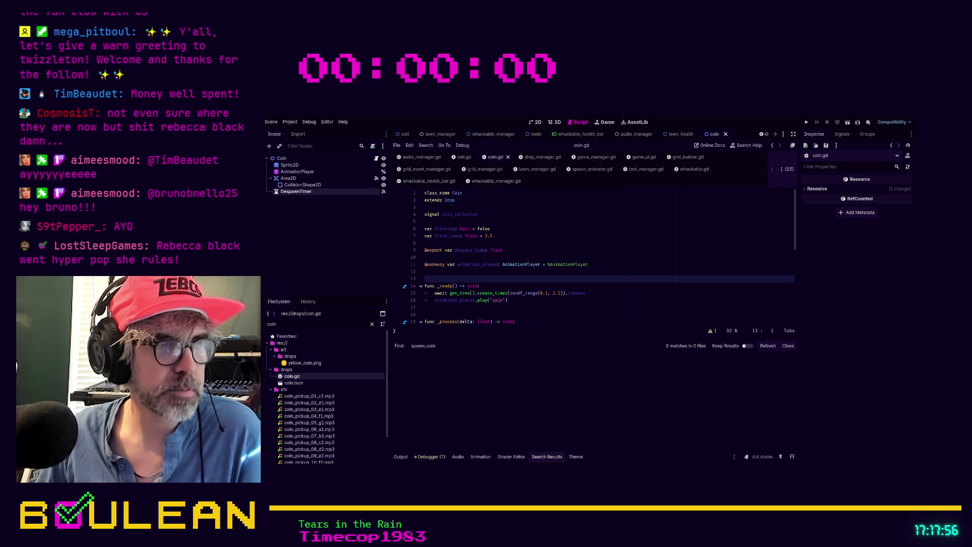
pyautogui.press('Up')
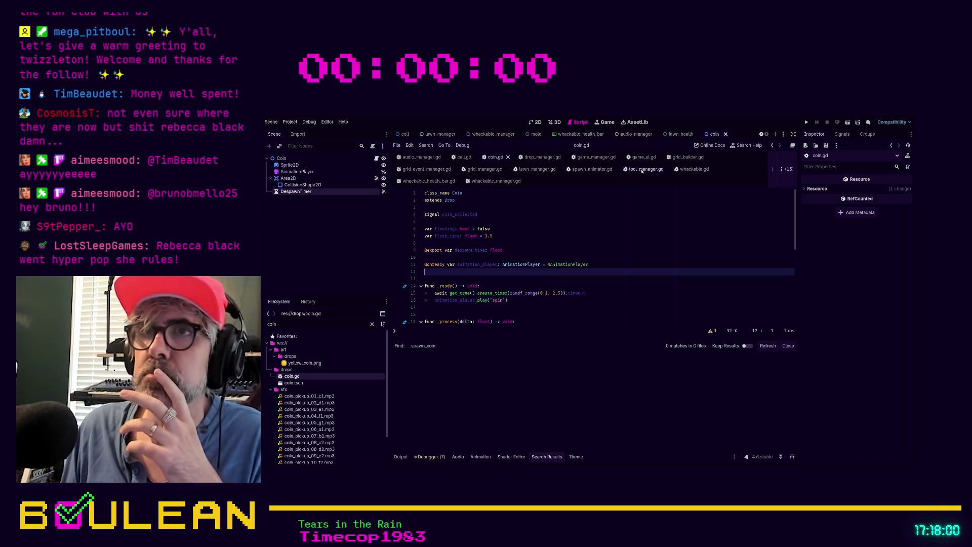
pyautogui.click(439, 170)
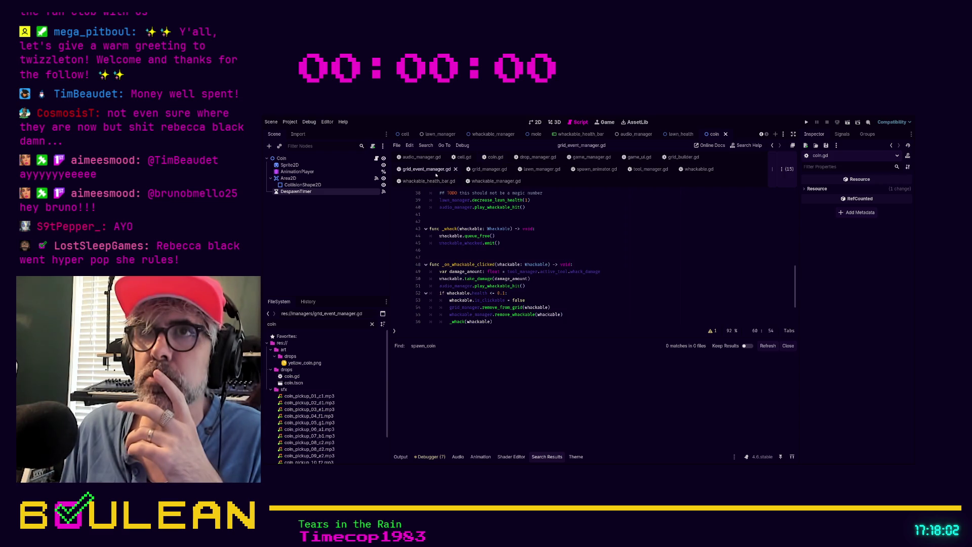
# - Search the project for 'coin', jump to the coins_array line, then open drop_coins in drop_manager.gd
pyautogui.click(515, 221)
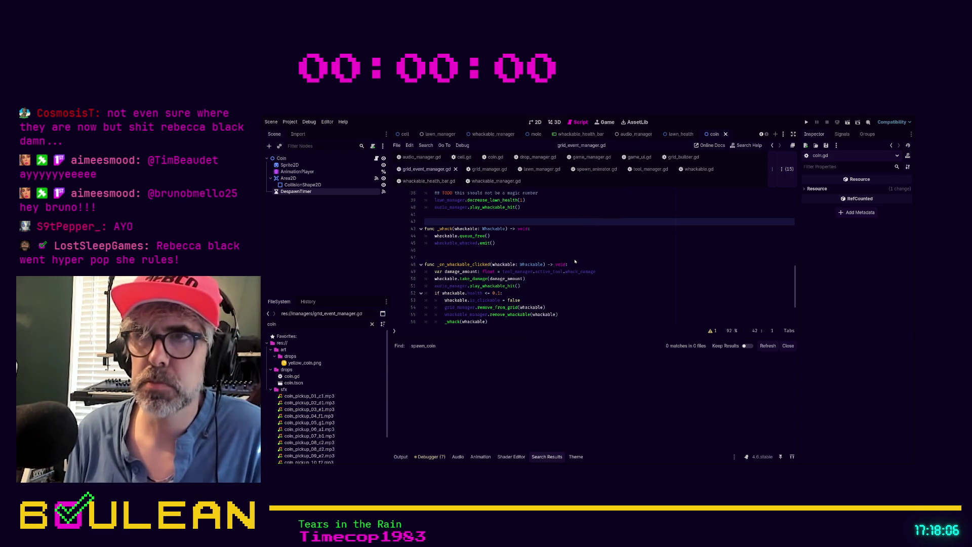
pyautogui.hotkey('ctrl', 'shift', 'f')
pyautogui.write('coin')
pyautogui.press('Return')
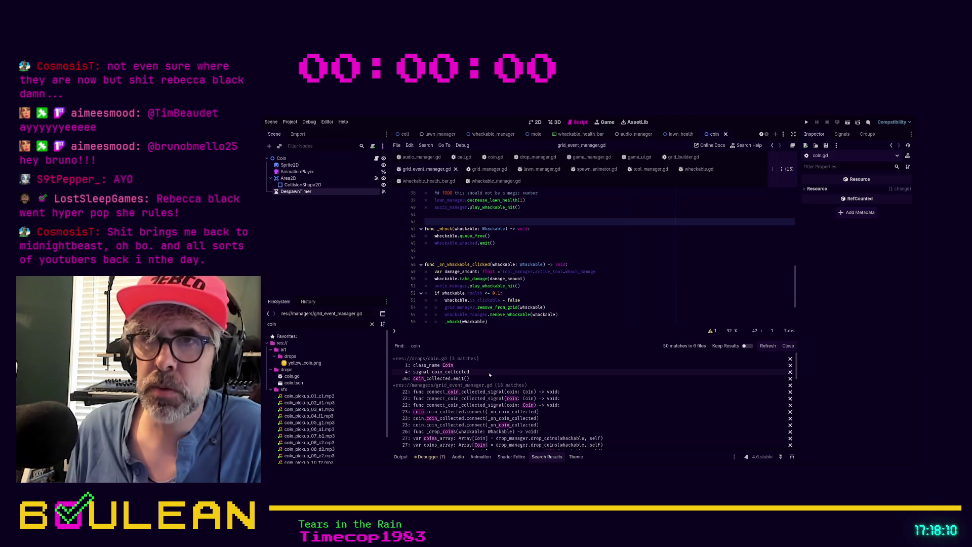
pyautogui.scroll(-1, 498, 375)
pyautogui.scroll(-3, 505, 374)
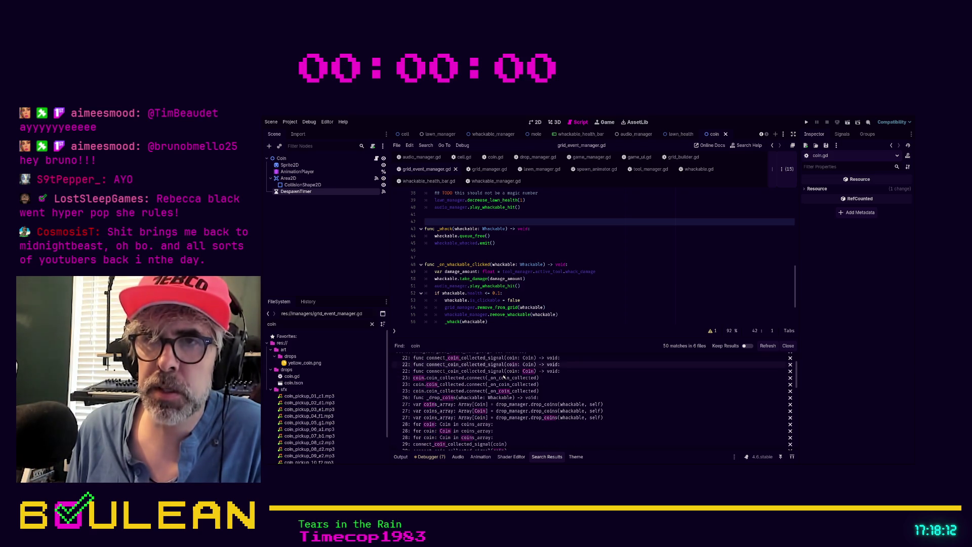
pyautogui.click(500, 393)
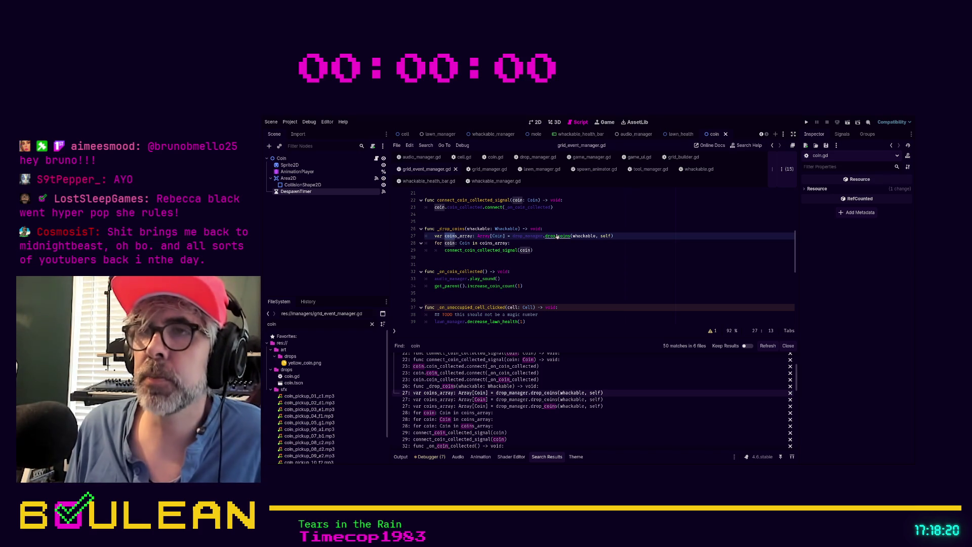
pyautogui.keyDown('ctrl'); pyautogui.click(553, 236); pyautogui.keyUp('ctrl')
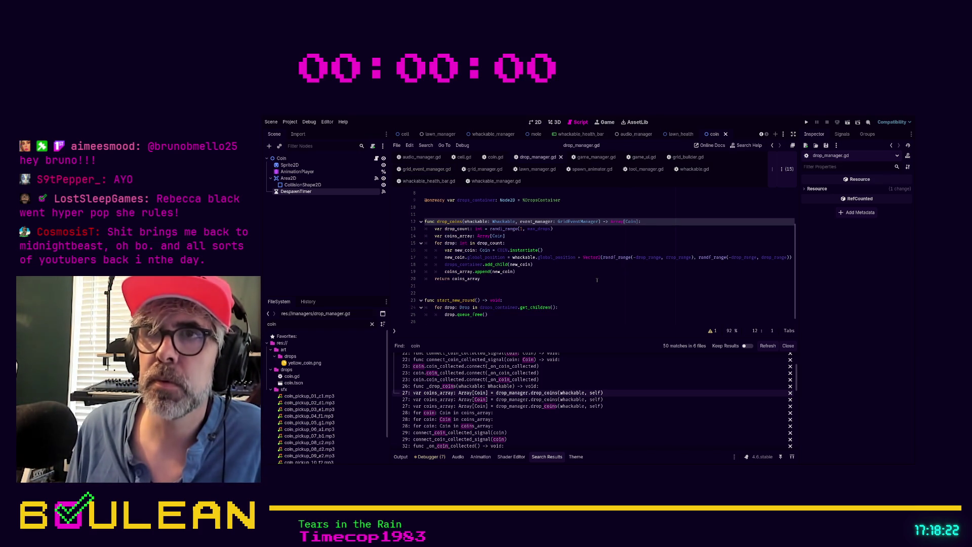
# - Review lines 13–15 of drop_coins in drop_manager.gd, then return to coin.gd
pyautogui.scroll(1, 600, 284)
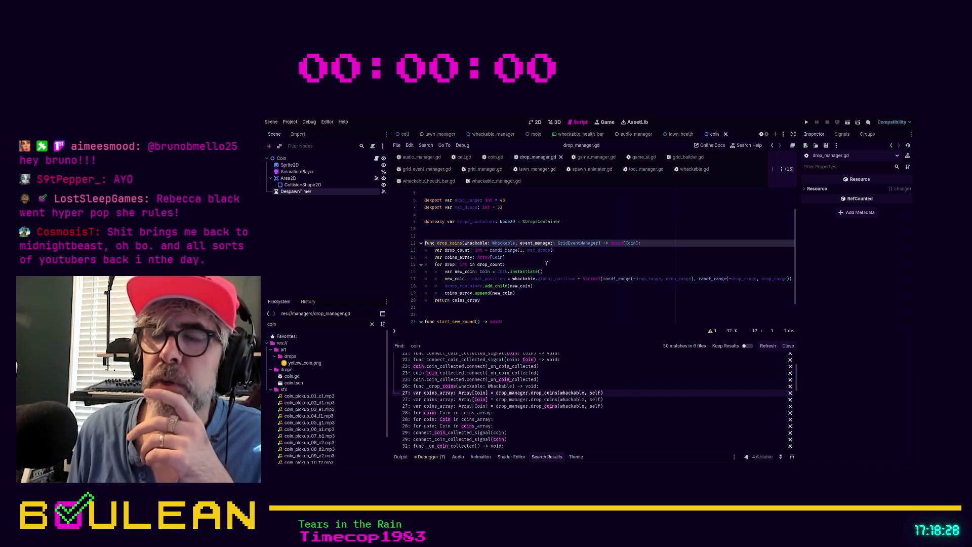
pyautogui.moveTo(523, 264); pyautogui.dragTo(421, 251)
pyautogui.click(512, 264)
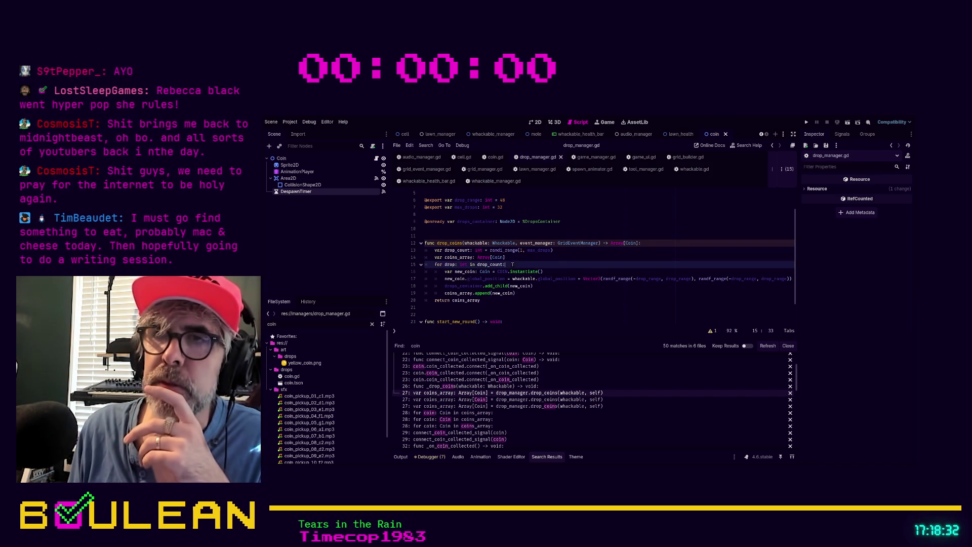
pyautogui.moveTo(532, 261); pyautogui.dragTo(425, 264)
pyautogui.click(515, 264)
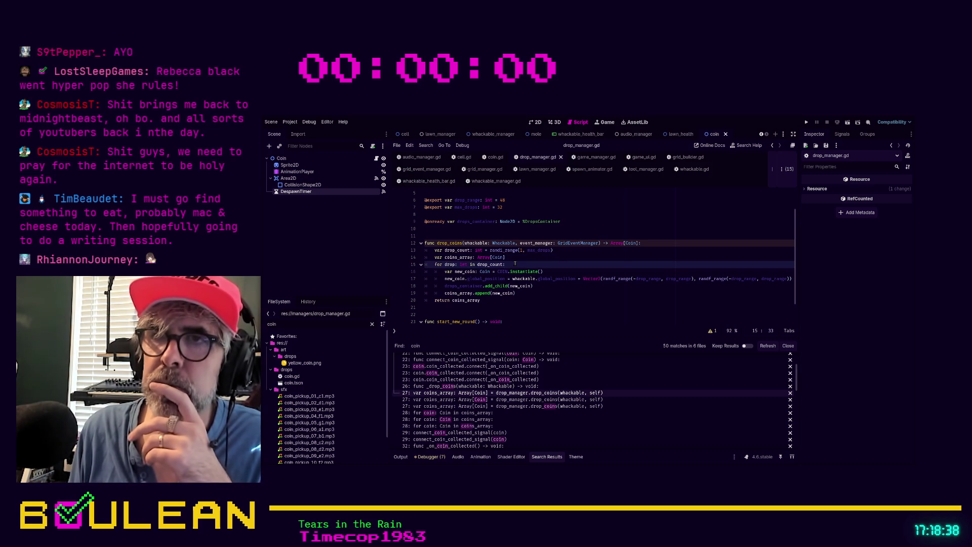
pyautogui.click(494, 160)
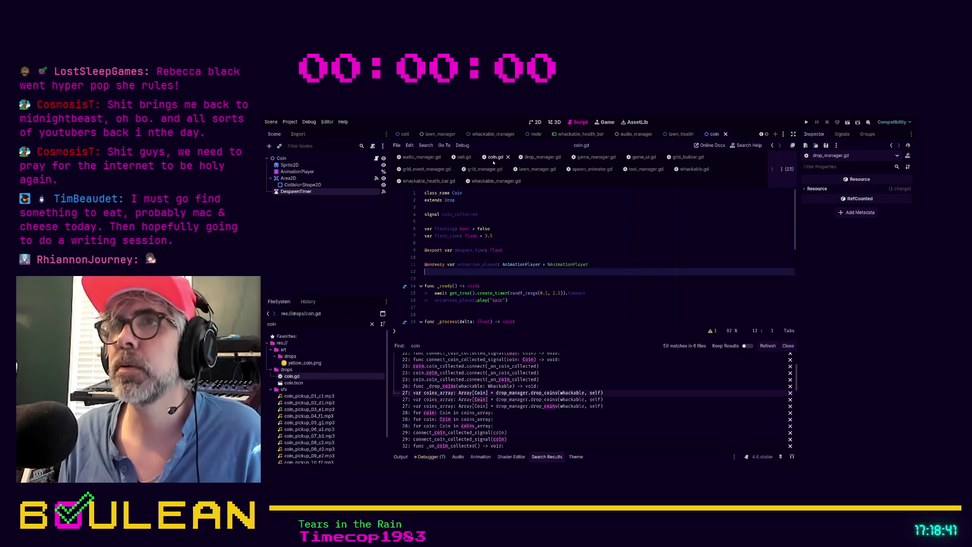
# - Add a 'var destination:' declaration among coin.gd's top variables and save
pyautogui.click(475, 245)
pyautogui.press('Return')
pyautogui.press('Return')
pyautogui.press('Up')
pyautogui.press('Up')
pyautogui.write('v')
pyautogui.hotkey('alt', 'Up')
pyautogui.hotkey('alt', 'Up')
pyautogui.hotkey('alt', 'Up')
pyautogui.hotkey('alt', 'Down')
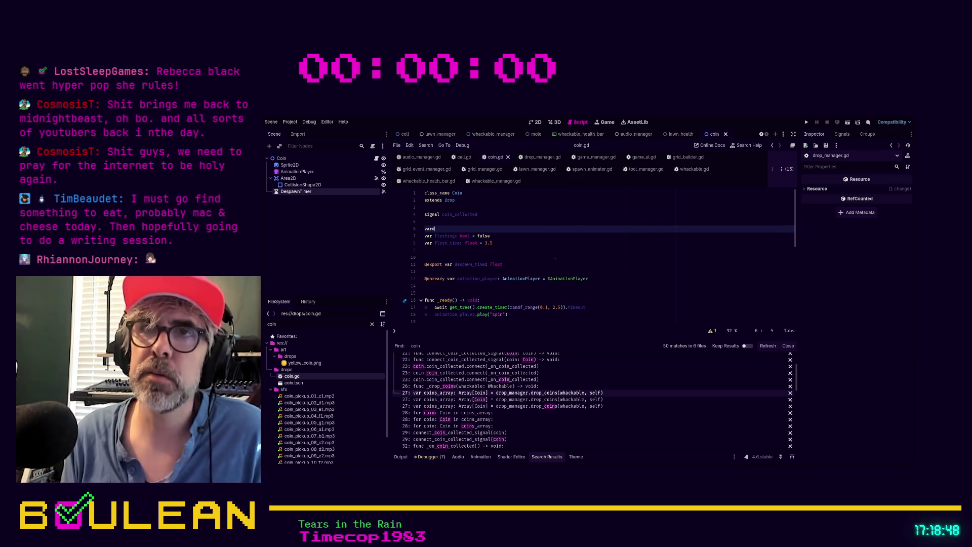
pyautogui.press('BackSpace')
pyautogui.write('destination')
pyautogui.press('BackSpace')
pyautogui.write(': Vector2')
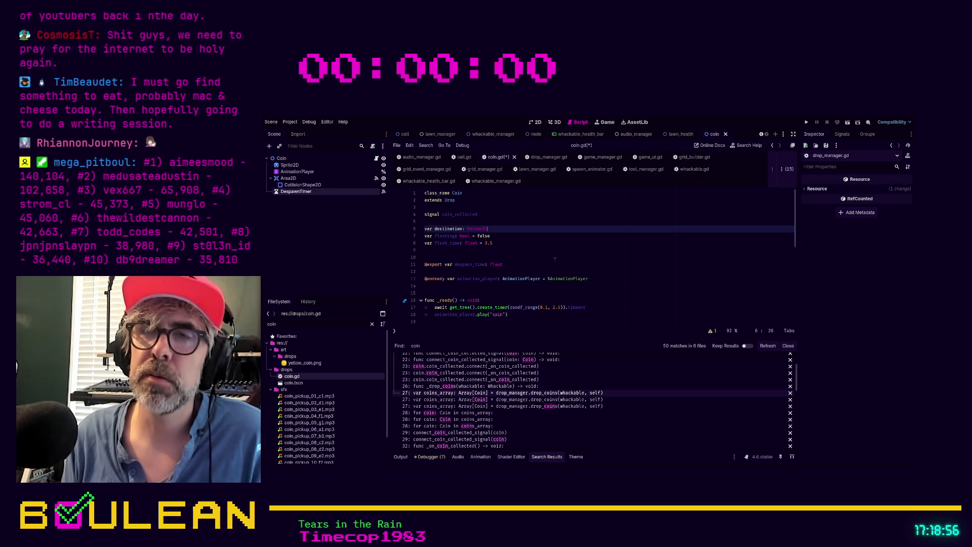
pyautogui.hotkey('ctrl', 's')
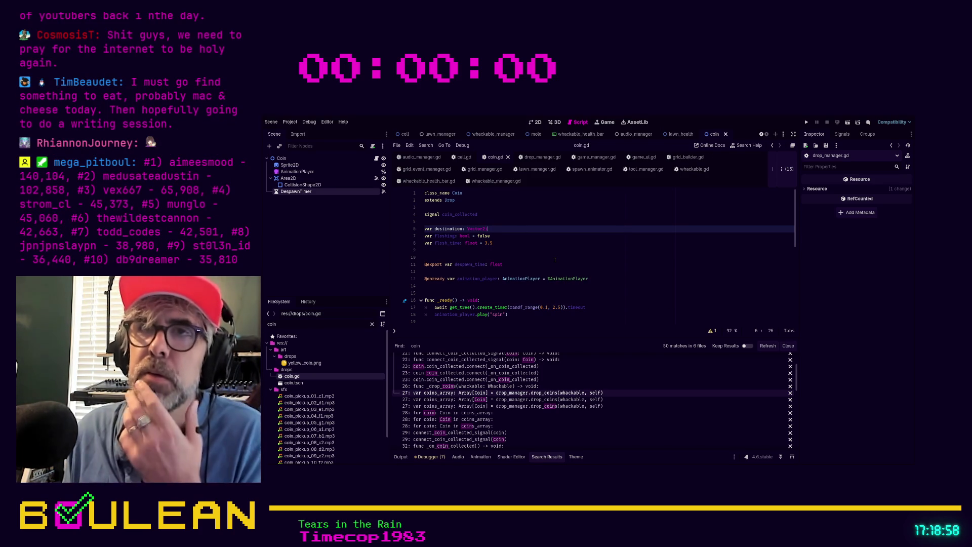
# - Declare 'var has_arrived: bool = false' below the fling time variable and save coin.gd
pyautogui.press('Down')
pyautogui.press('Down')
pyautogui.press('End')
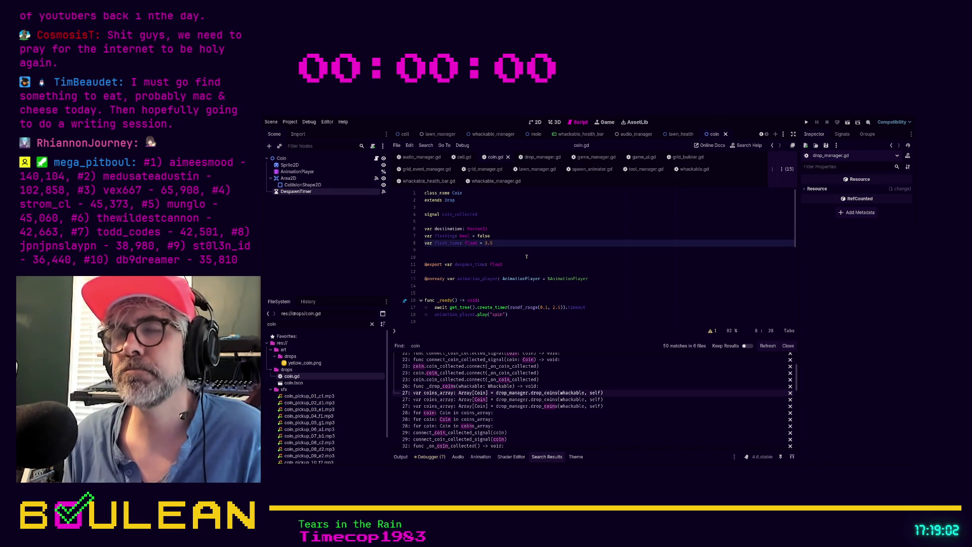
pyautogui.press('Return')
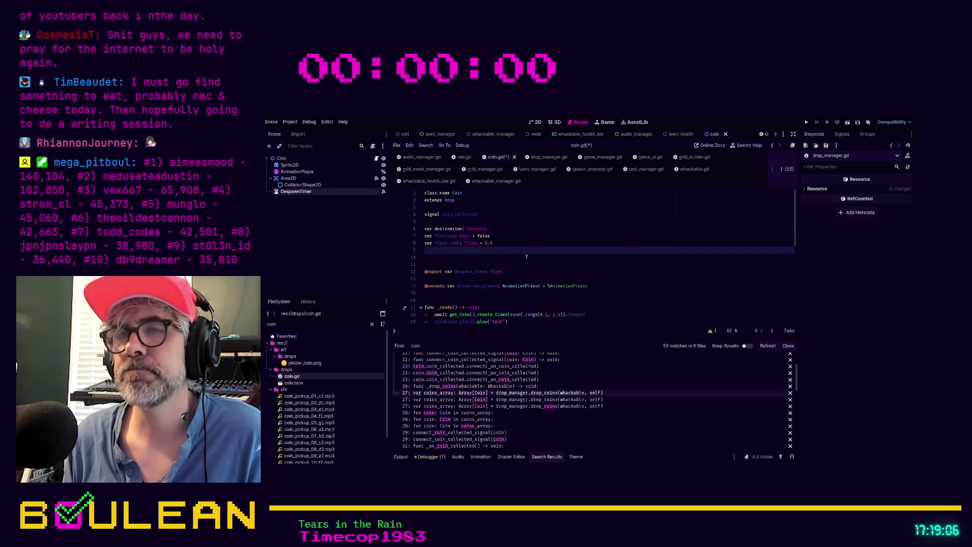
pyautogui.write('var has ')
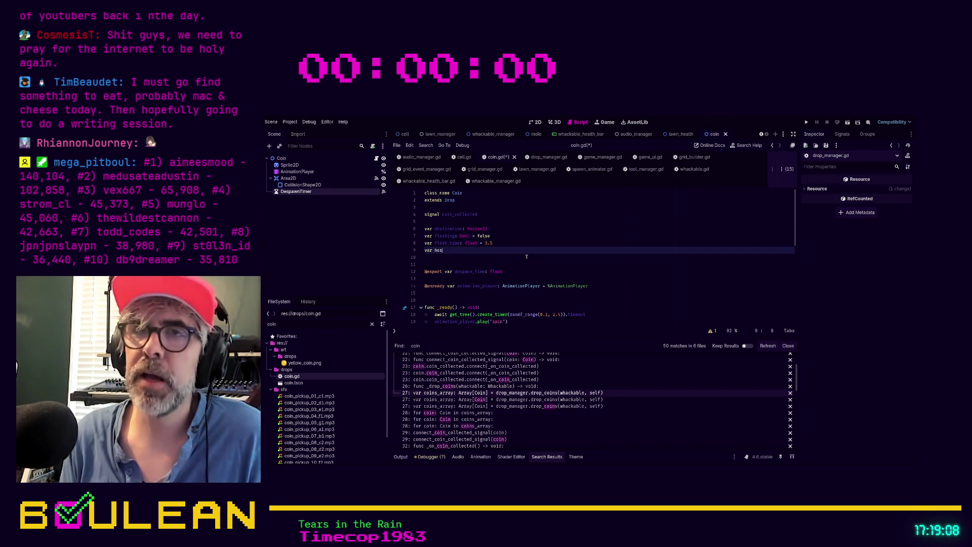
pyautogui.write('ived:ol = false')
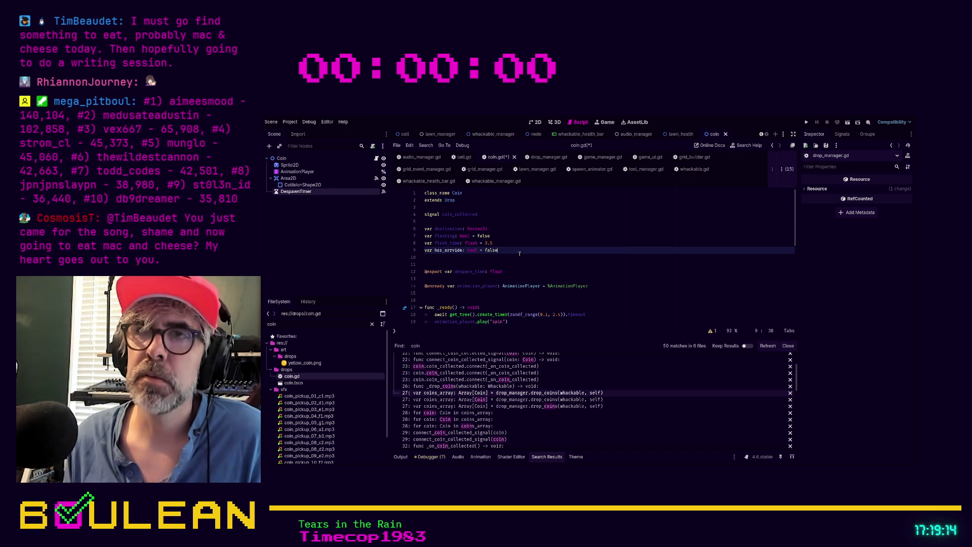
pyautogui.hotkey('ctrl', 's')
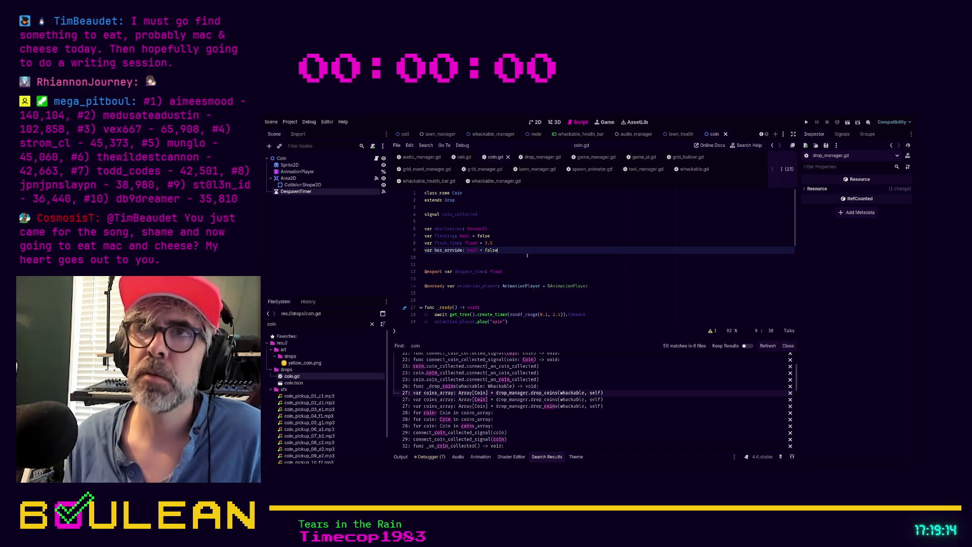
# - Close the grid_manager.gd and lawn_manager.gd scripts
pyautogui.click(497, 171)
pyautogui.click(508, 169)
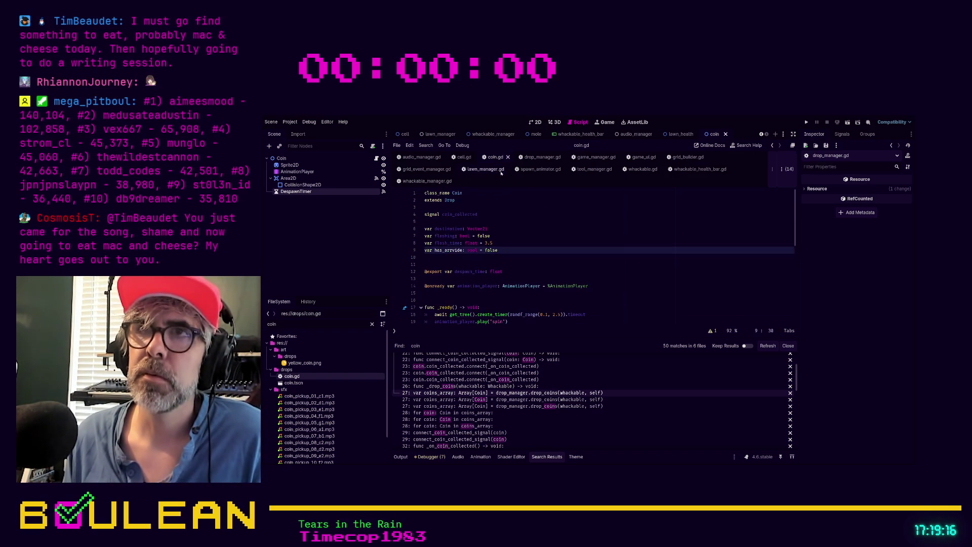
pyautogui.click(509, 170)
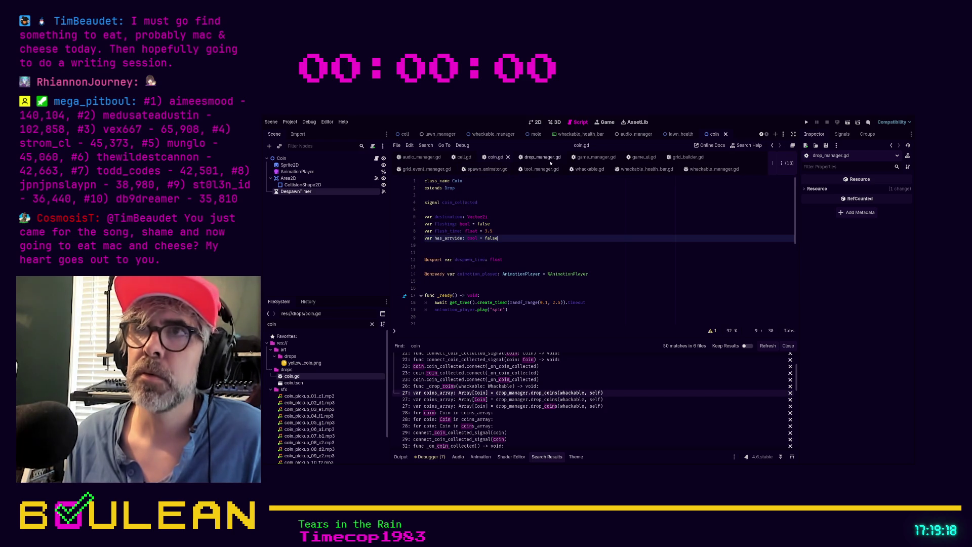
# - In drop_manager.gd, change line 17 to assign new_coin.destination instead of global_position
pyautogui.click(530, 158)
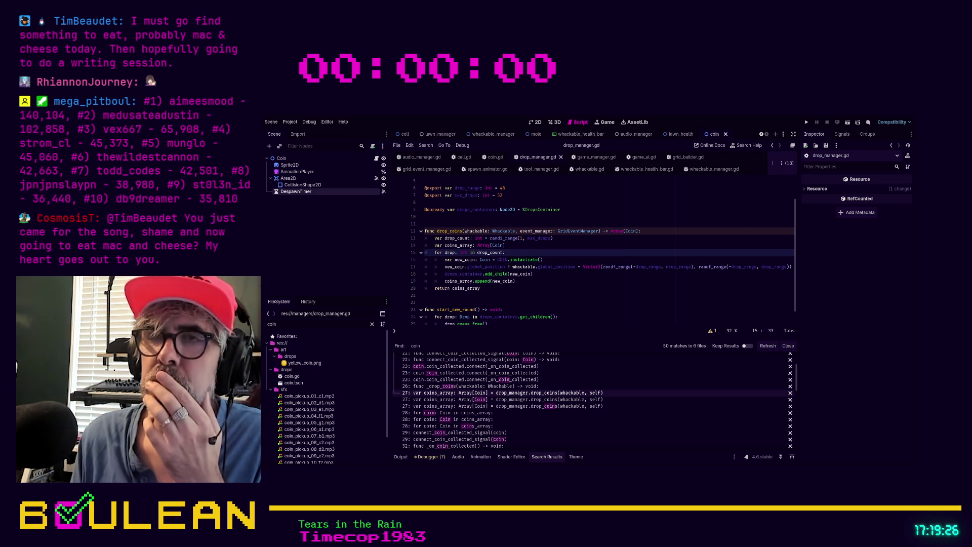
pyautogui.click(508, 274)
pyautogui.press('Up')
pyautogui.press('Home')
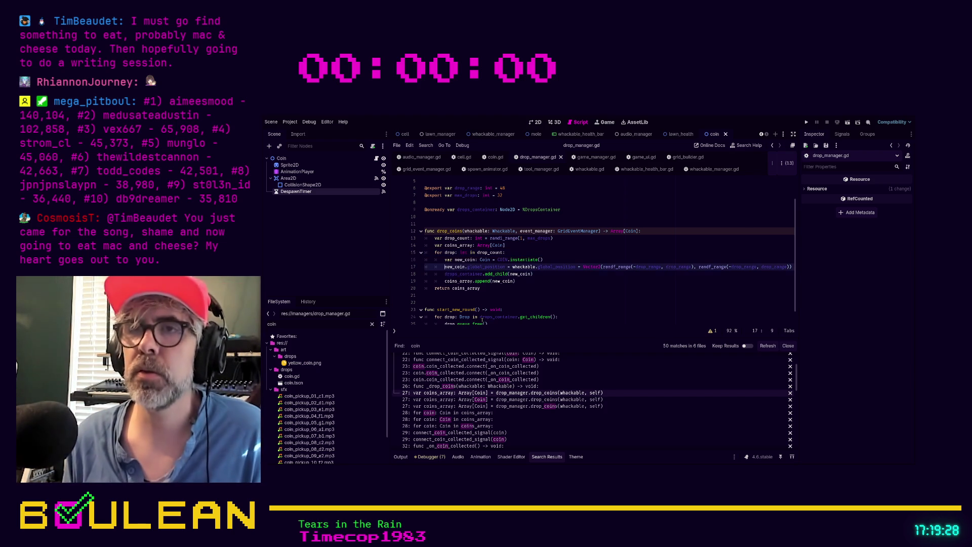
pyautogui.press('Right')
pyautogui.press('Right')
pyautogui.hotkey('shift', 'Right')
pyautogui.hotkey('shift', 'Right')
pyautogui.hotkey('shift', 'Right')
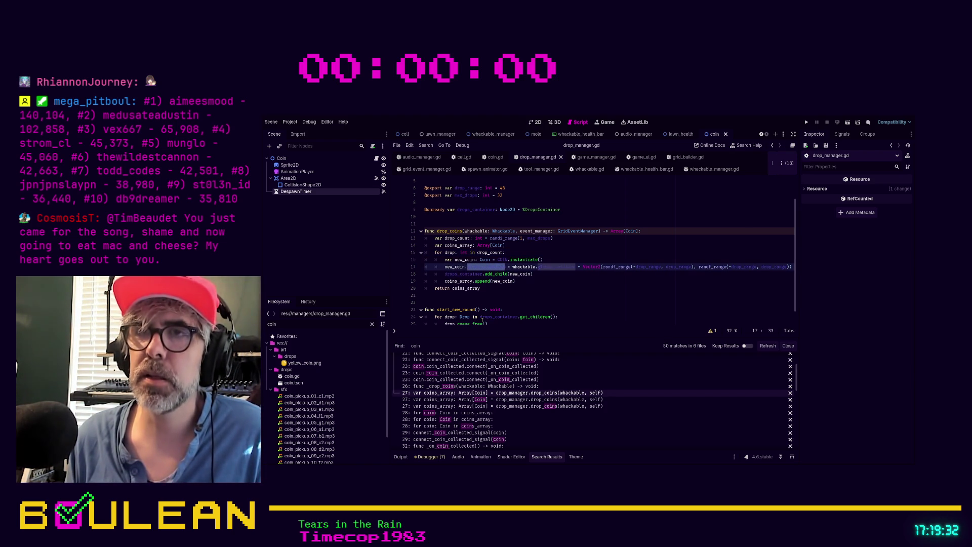
pyautogui.write('destinati')
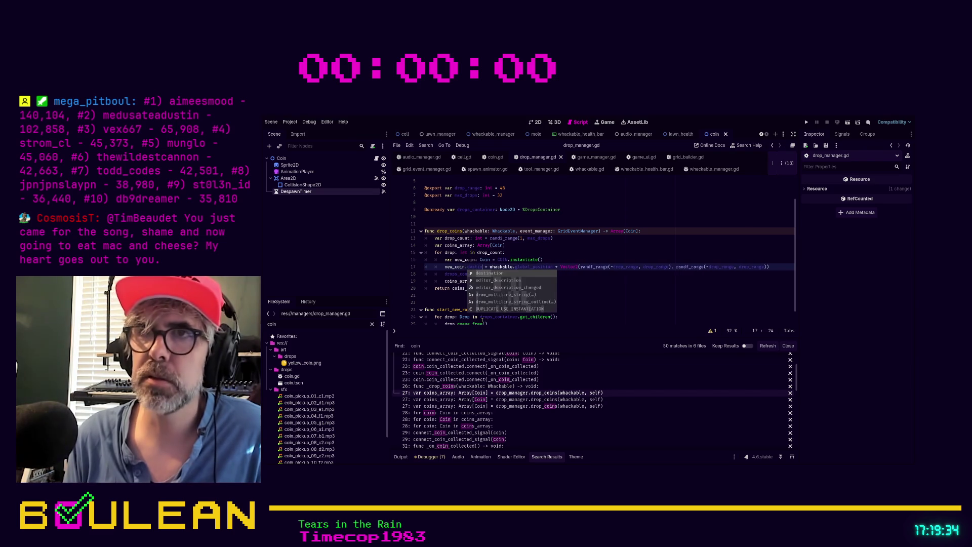
pyautogui.press('Return')
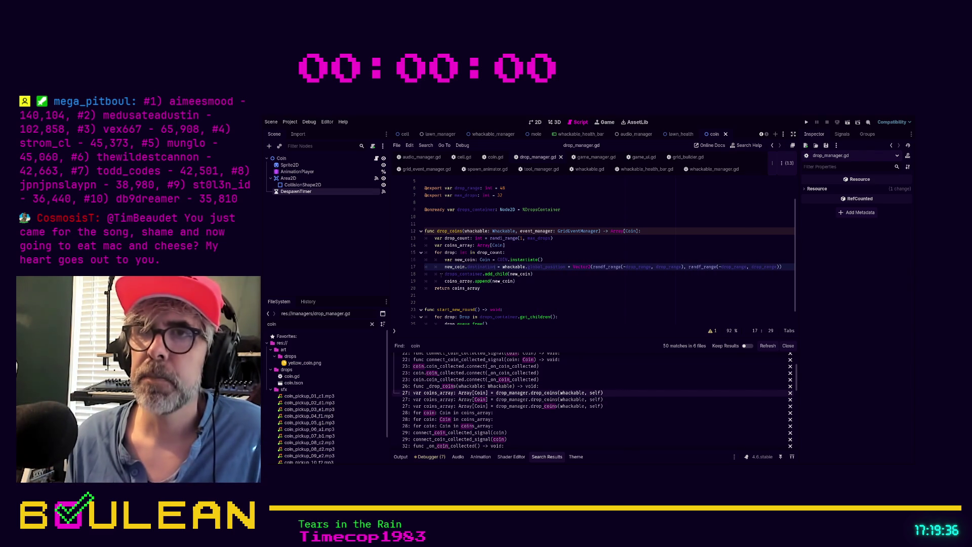
# - Add 'new_coin.global_position = whackable.global_position' below it, save, and run the game
pyautogui.press('End')
pyautogui.press('Return')
pyautogui.write('new')
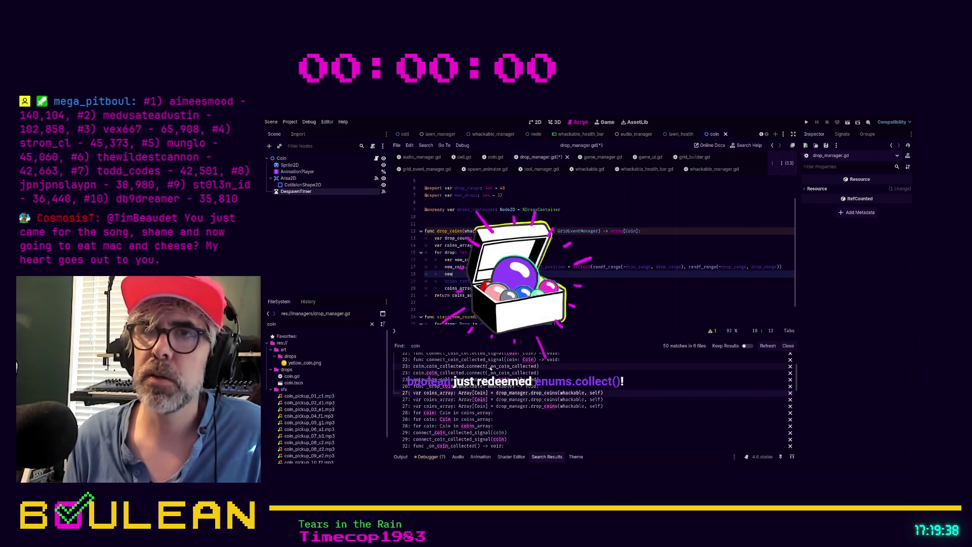
pyautogui.write('_')
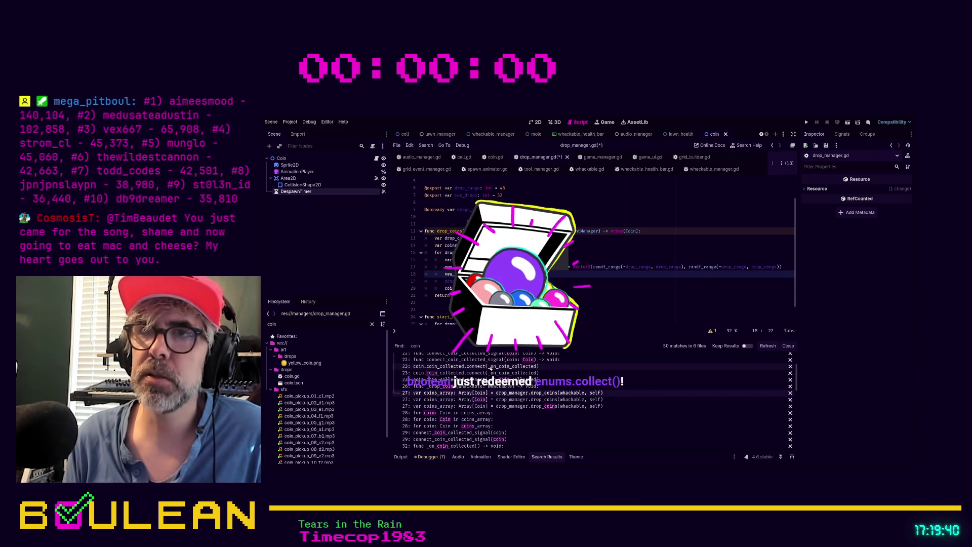
pyautogui.write('coin.global_p')
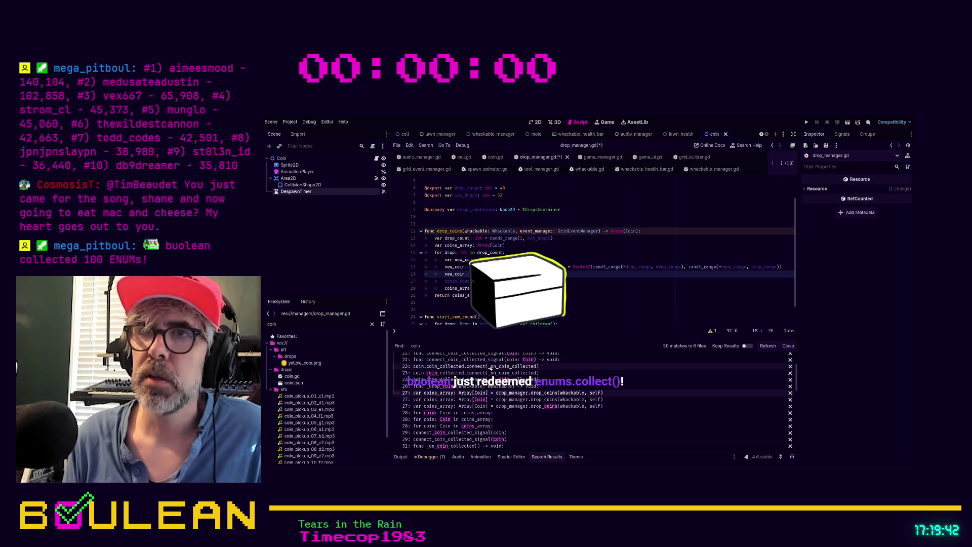
pyautogui.write('osi')
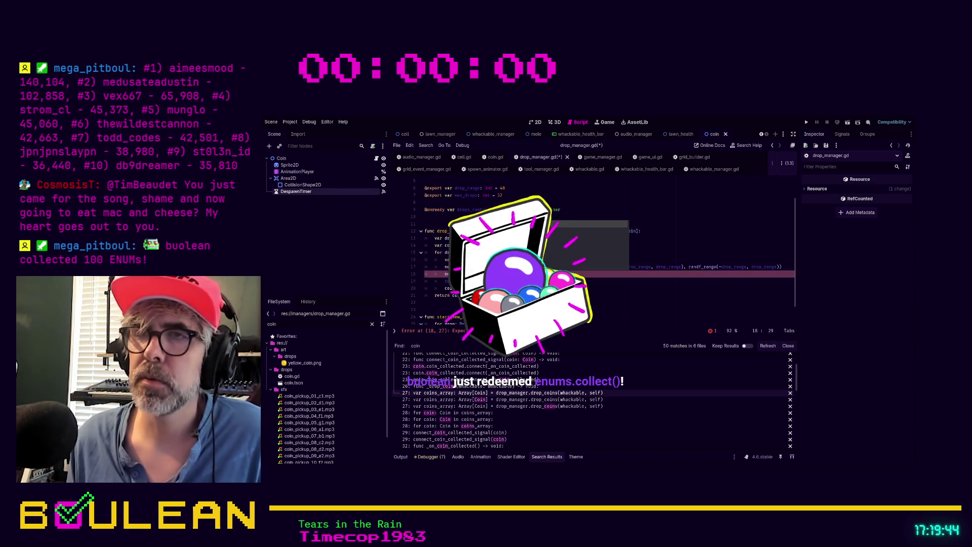
pyautogui.press('Escape')
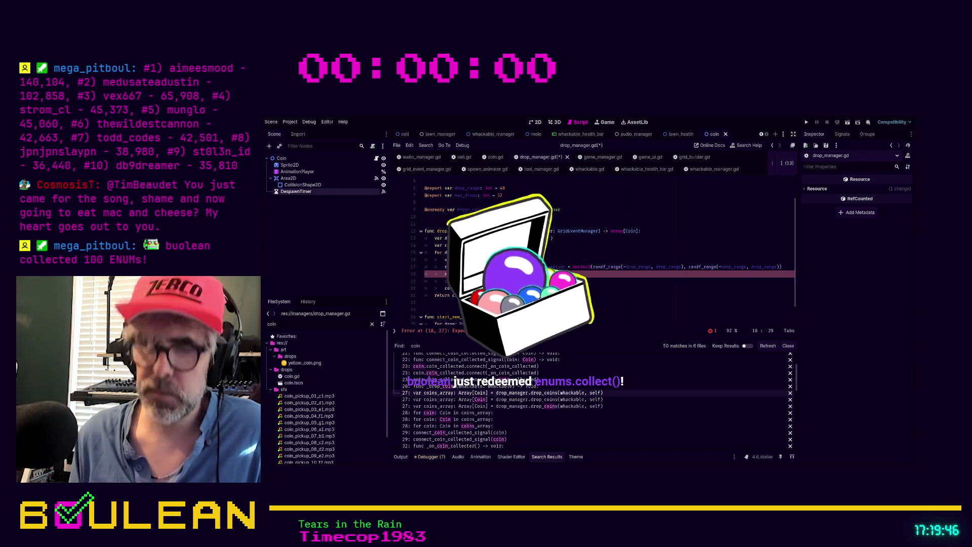
pyautogui.write('whackable.glob')
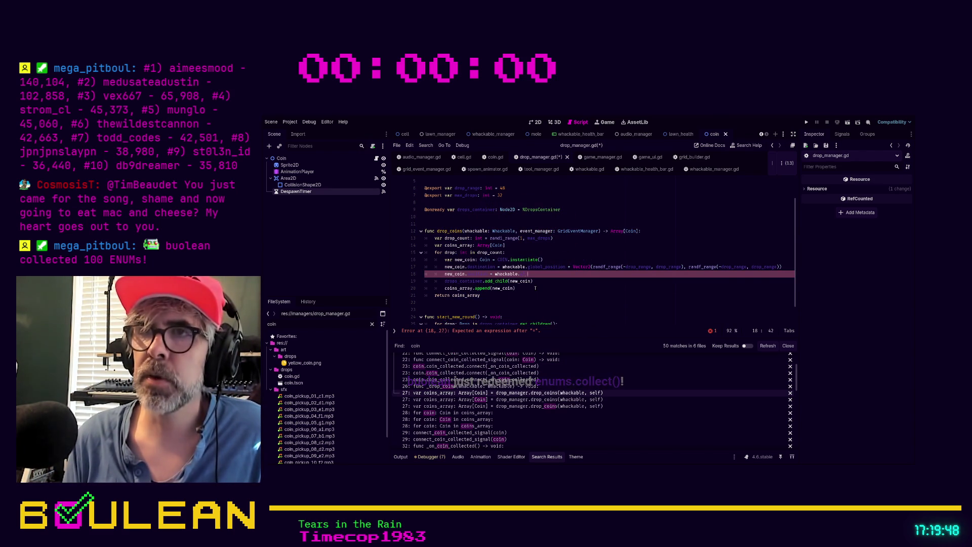
pyautogui.press('Return')
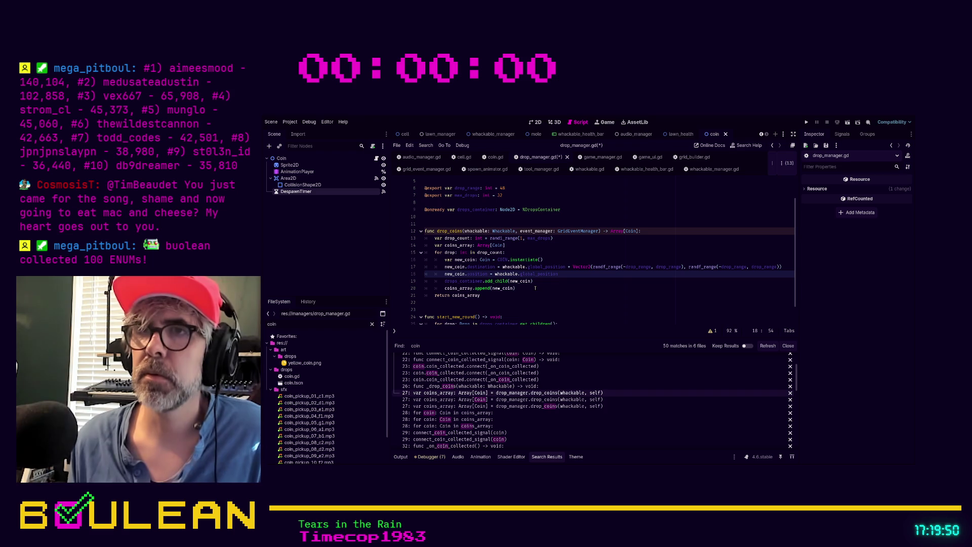
pyautogui.click(572, 287)
pyautogui.hotkey('ctrl', 's')
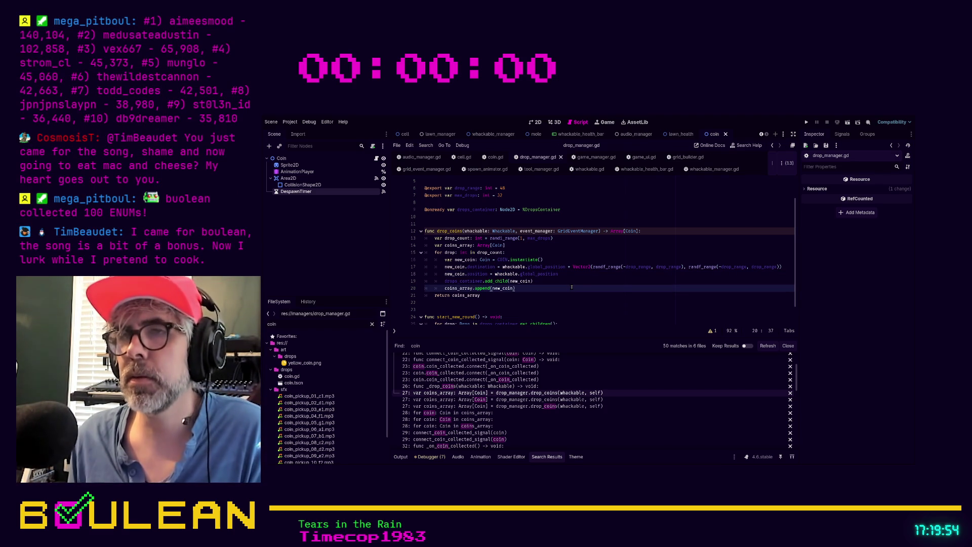
pyautogui.press('F5')
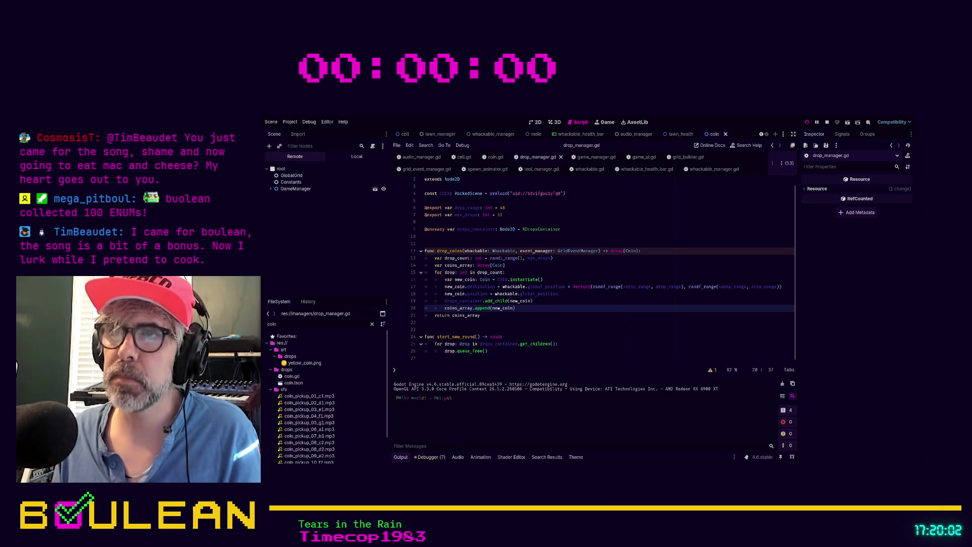
pyautogui.hotkey('alt', 'Tab')
pyautogui.click(541, 250)
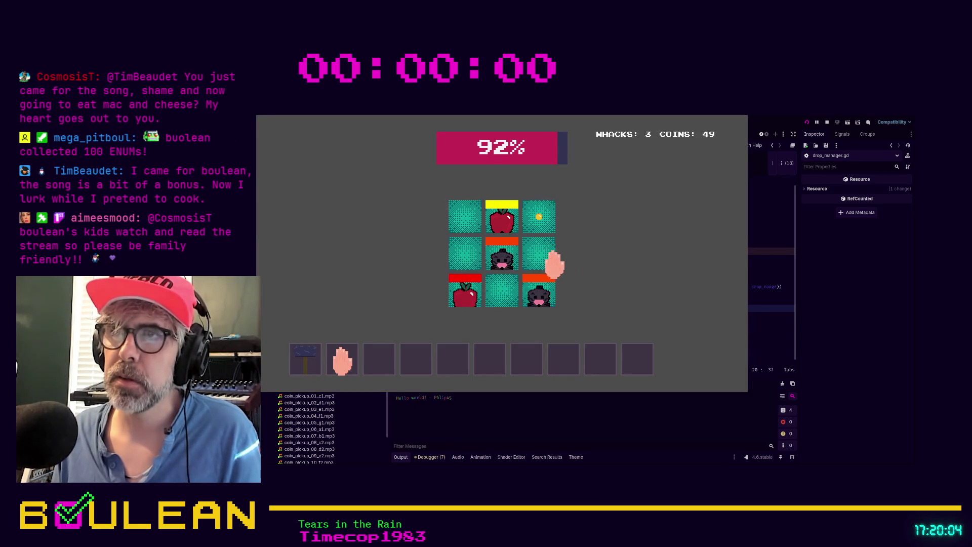
pyautogui.click(556, 296)
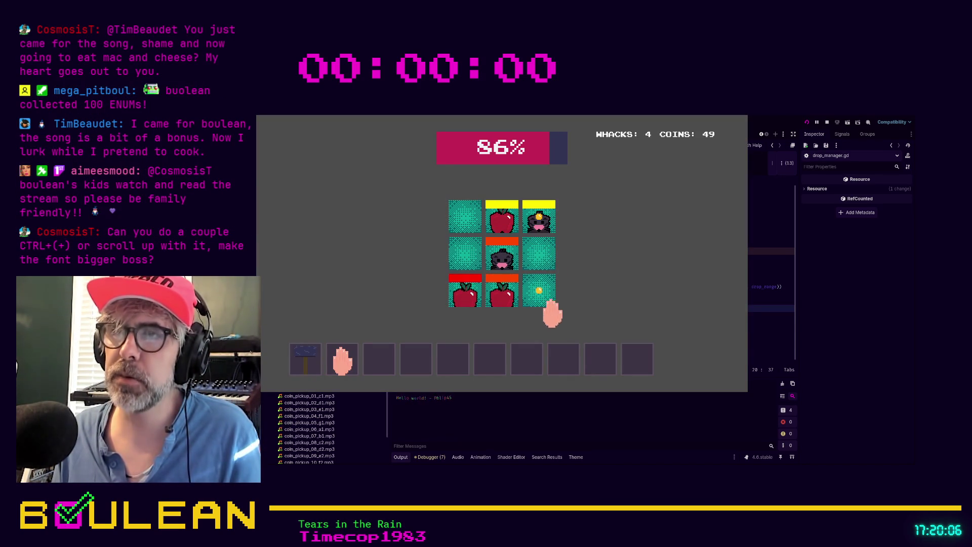
pyautogui.click(483, 304)
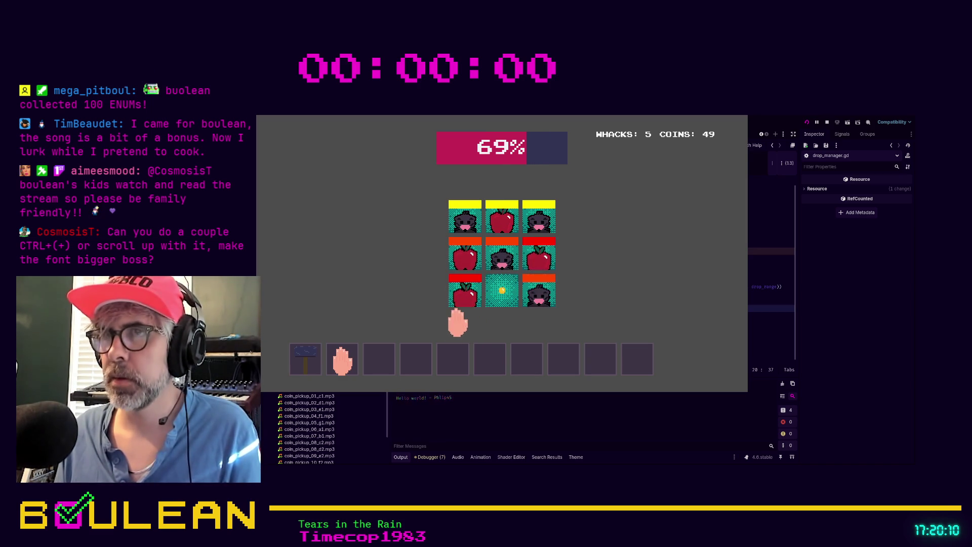
pyautogui.click(458, 303)
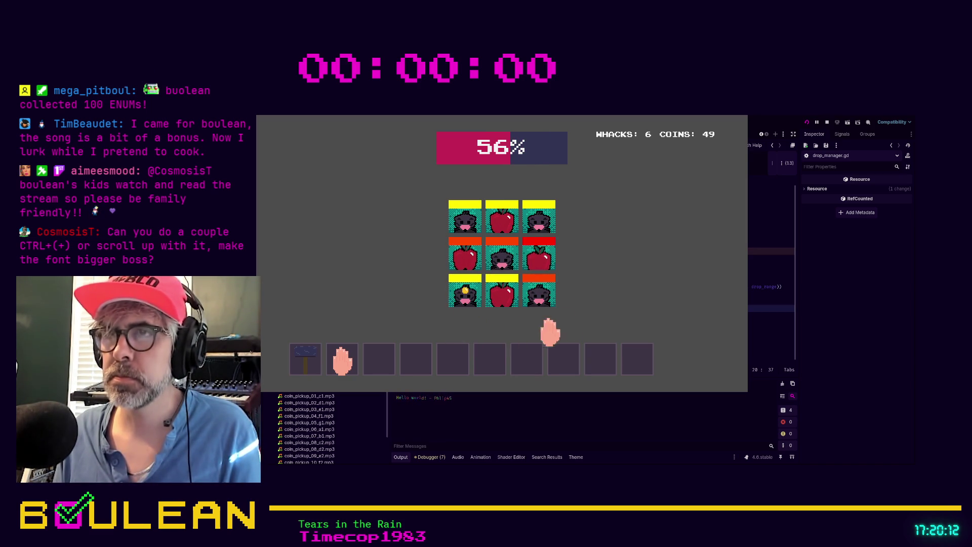
pyautogui.press('F8')
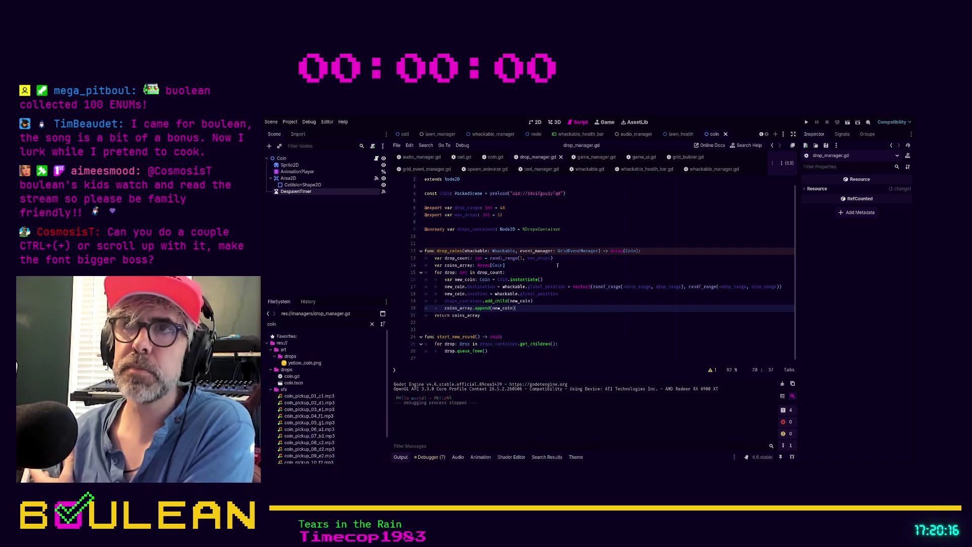
# - Insert an 'if not has_arrived:' check above the flashing check in coin.gd's _process
pyautogui.click(489, 158)
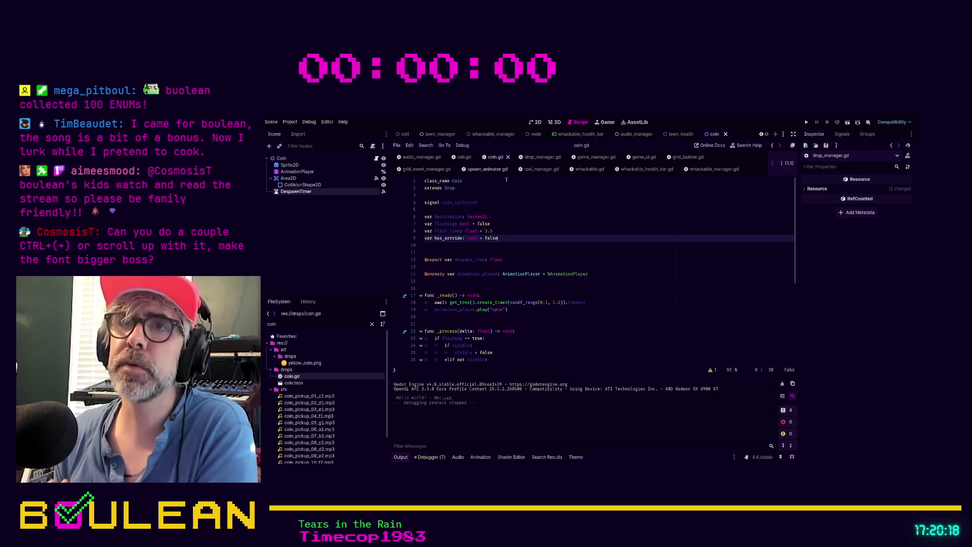
pyautogui.scroll(-1, 549, 292)
pyautogui.scroll(-2, 549, 292)
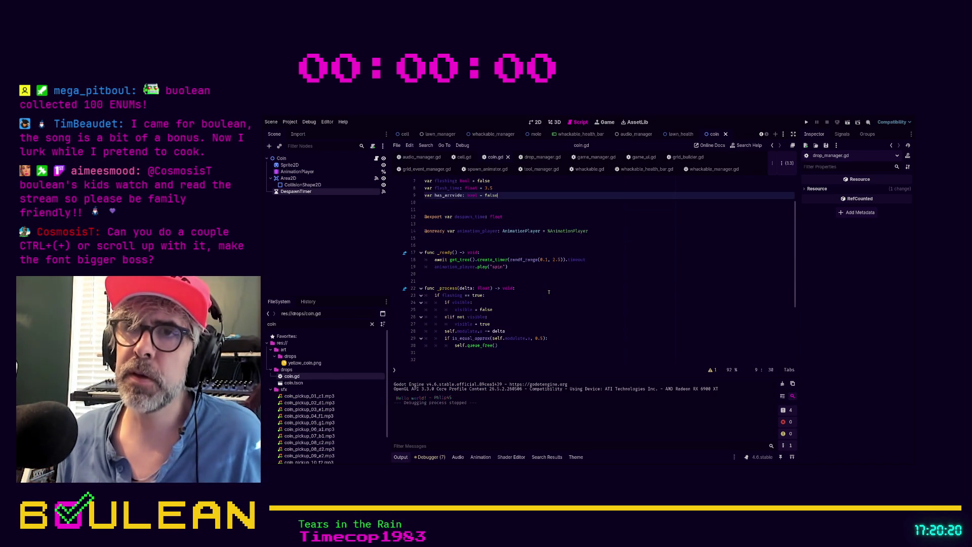
pyautogui.click(514, 322)
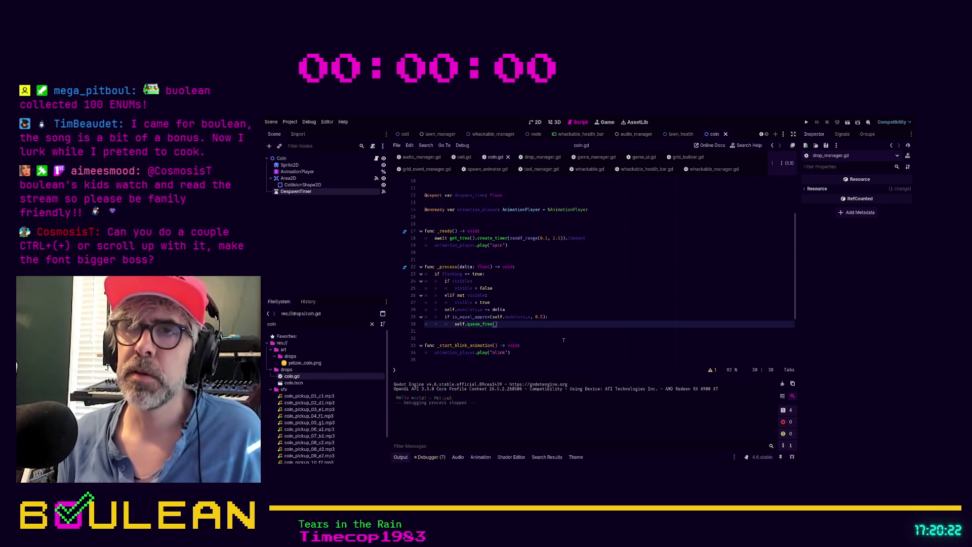
pyautogui.press('Up')
pyautogui.press('Up')
pyautogui.press('Up')
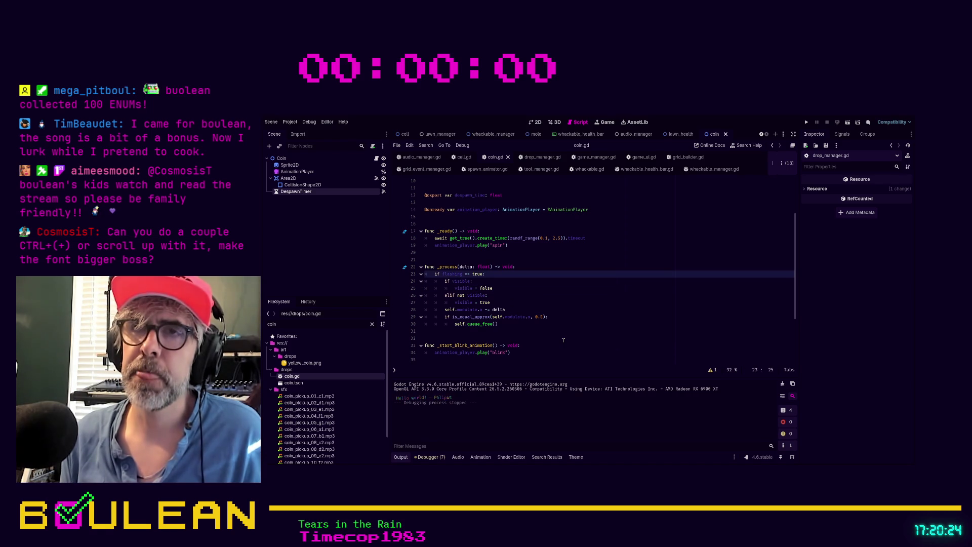
pyautogui.hotkey('ctrl', 'shift', 'Return')
pyautogui.write('if not ')
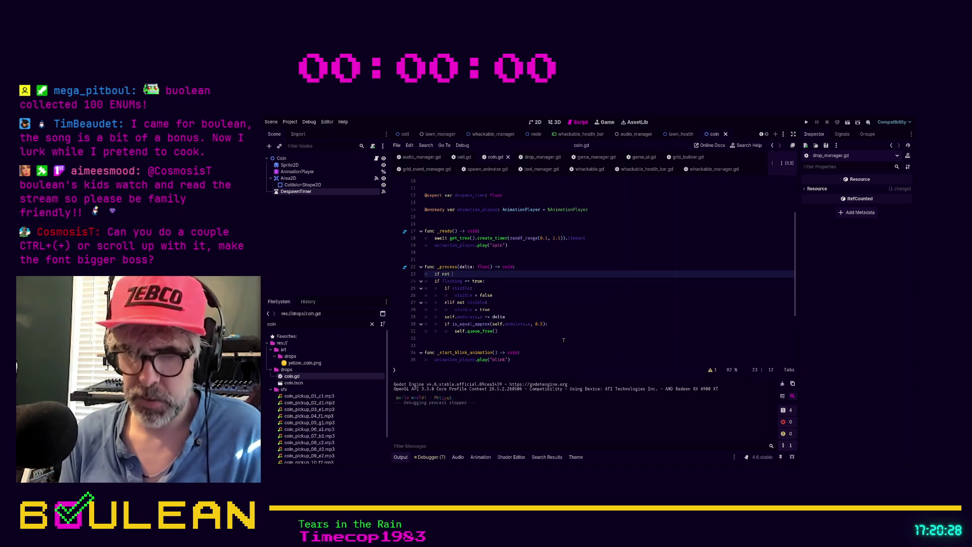
pyautogui.write('has_arrived:')
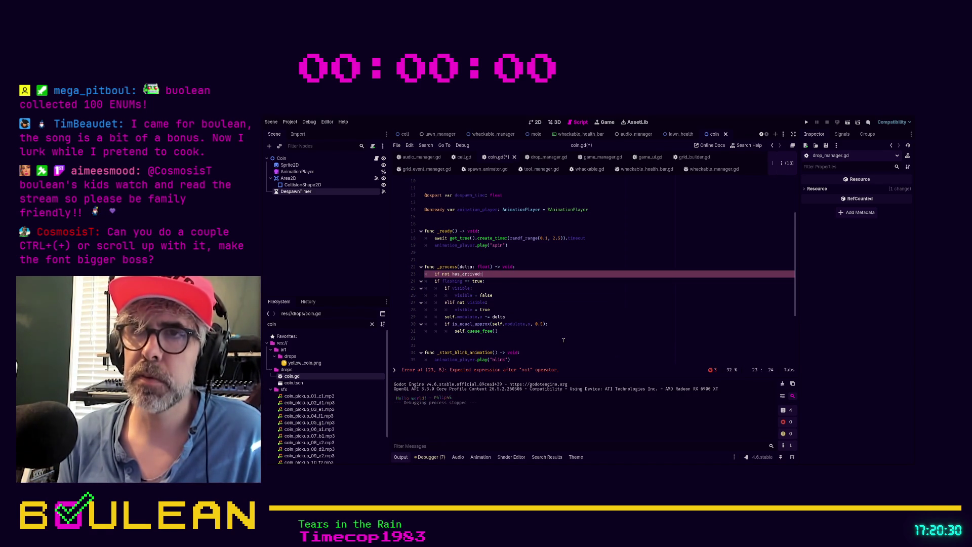
pyautogui.press('Return')
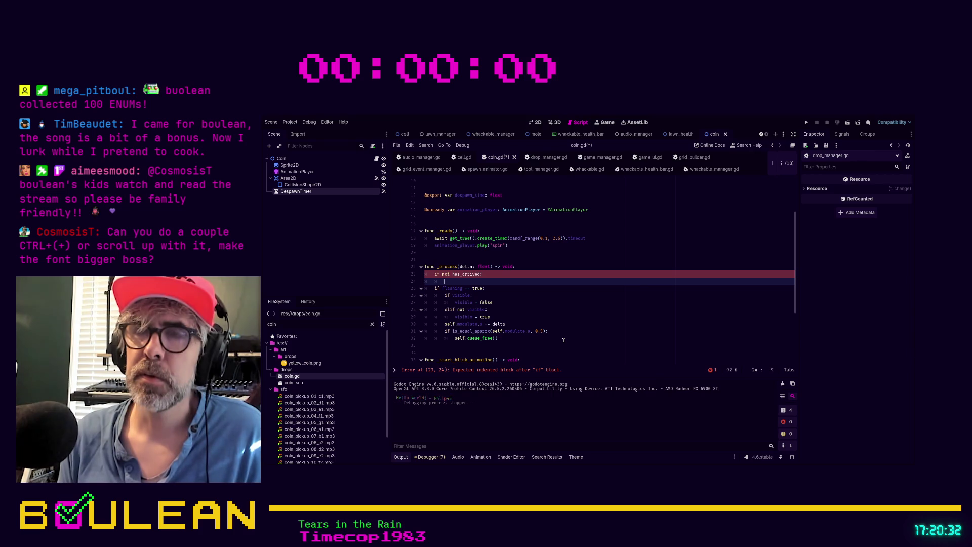
# - Begin a self. line inside the check, browse its suggestions, then enlarge the code text
pyautogui.write('self')
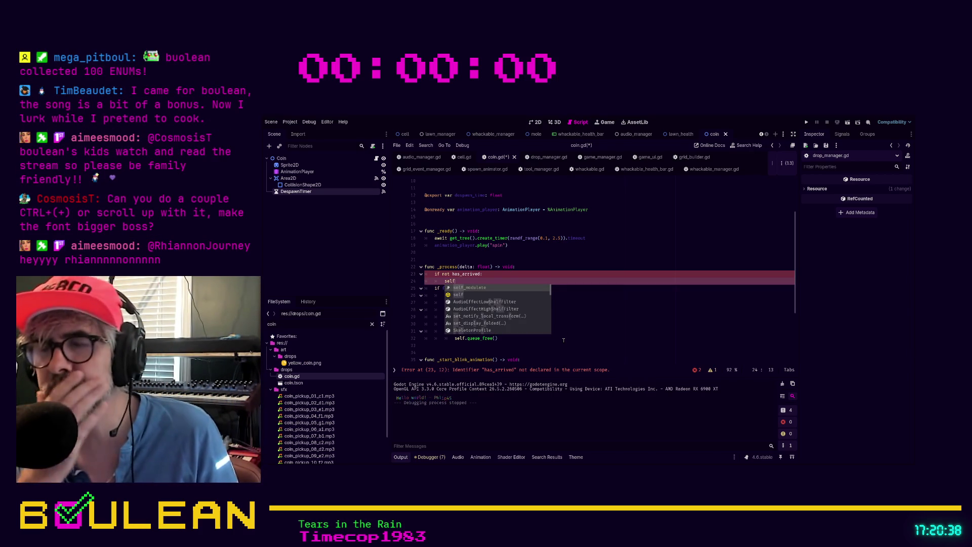
pyautogui.write('.move')
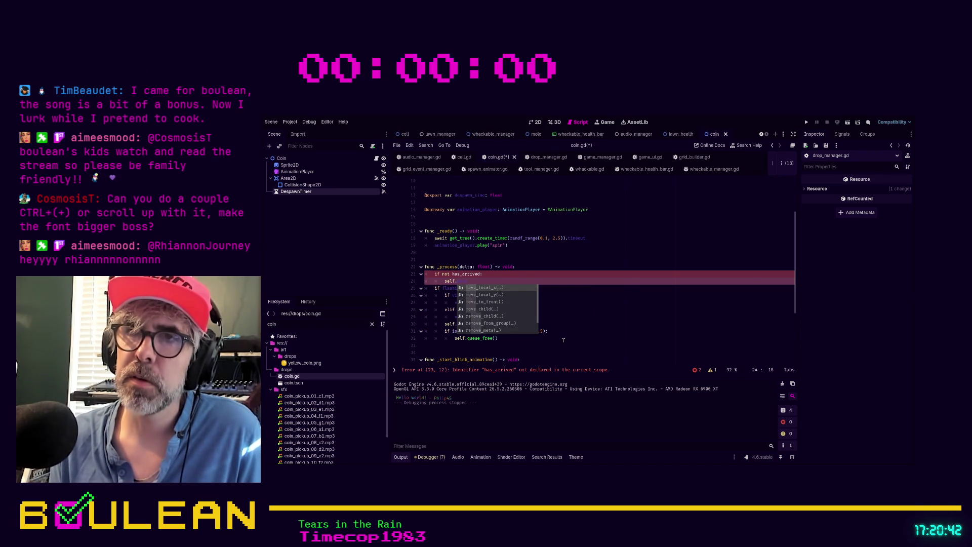
pyautogui.write('_t')
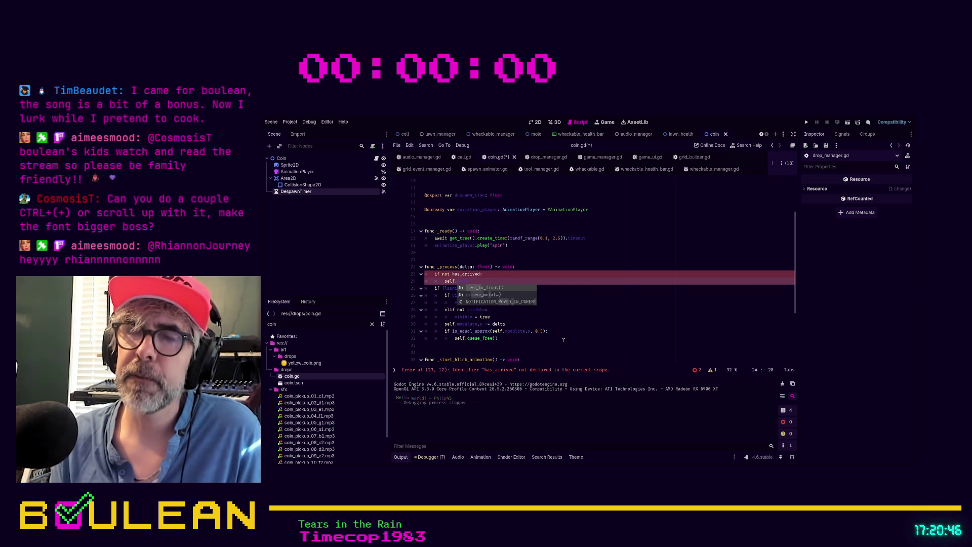
pyautogui.press('BackSpace')
pyautogui.press('BackSpace')
pyautogui.press('BackSpace')
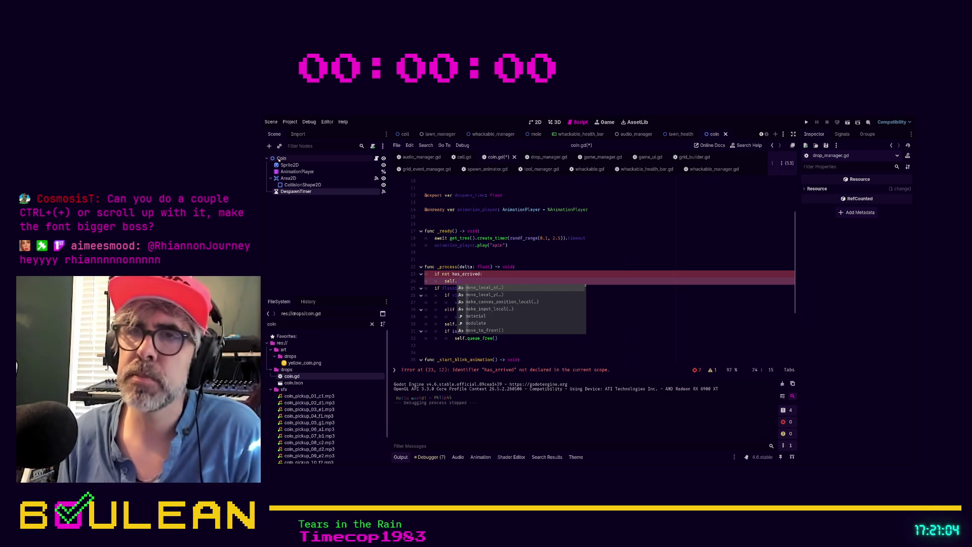
pyautogui.press('Down')
pyautogui.press('Down')
pyautogui.press('Down')
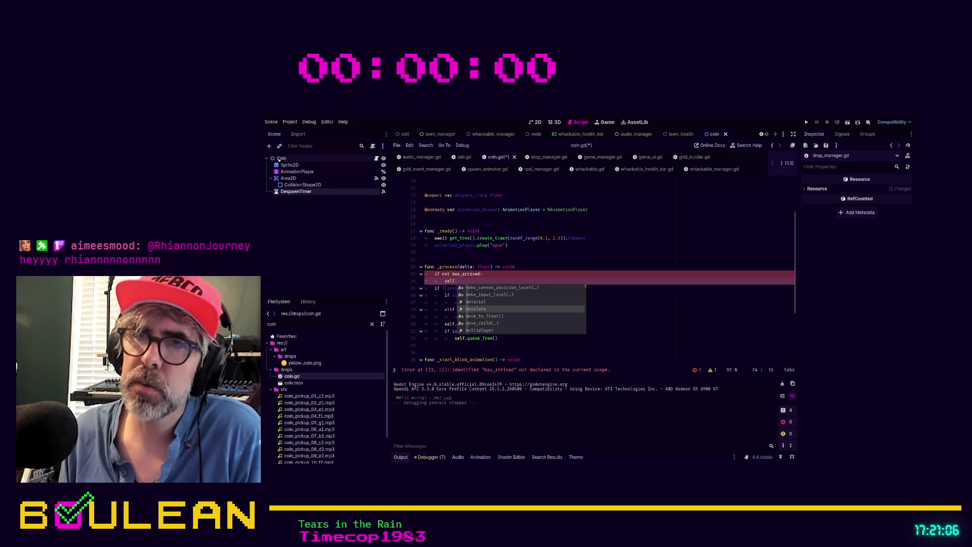
pyautogui.press('Down')
pyautogui.press('Down')
pyautogui.press('Down')
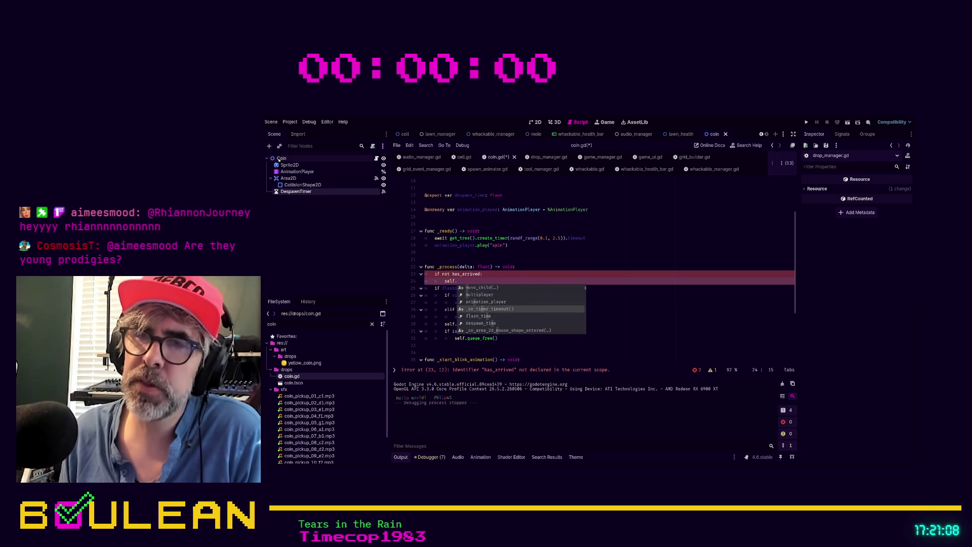
pyautogui.press('Up')
pyautogui.press('Up')
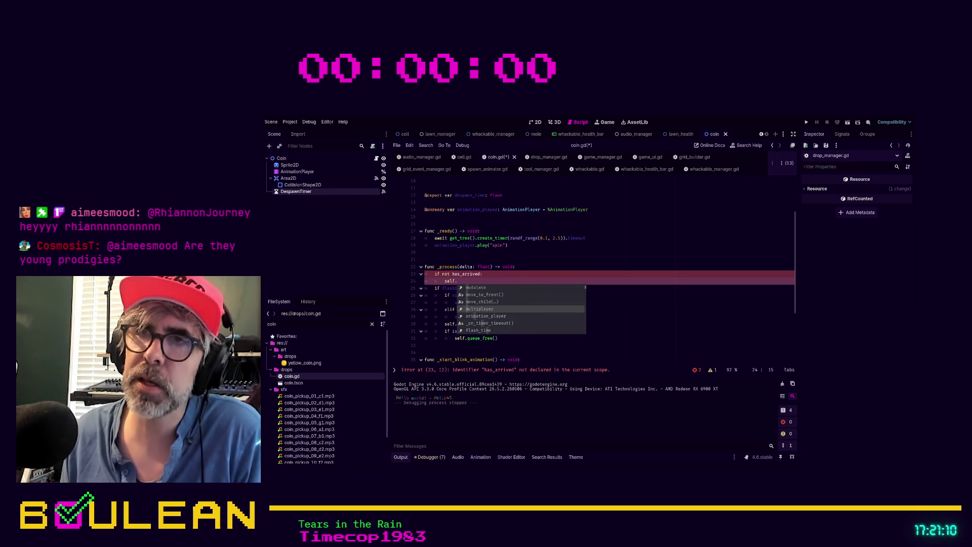
pyautogui.press('Escape')
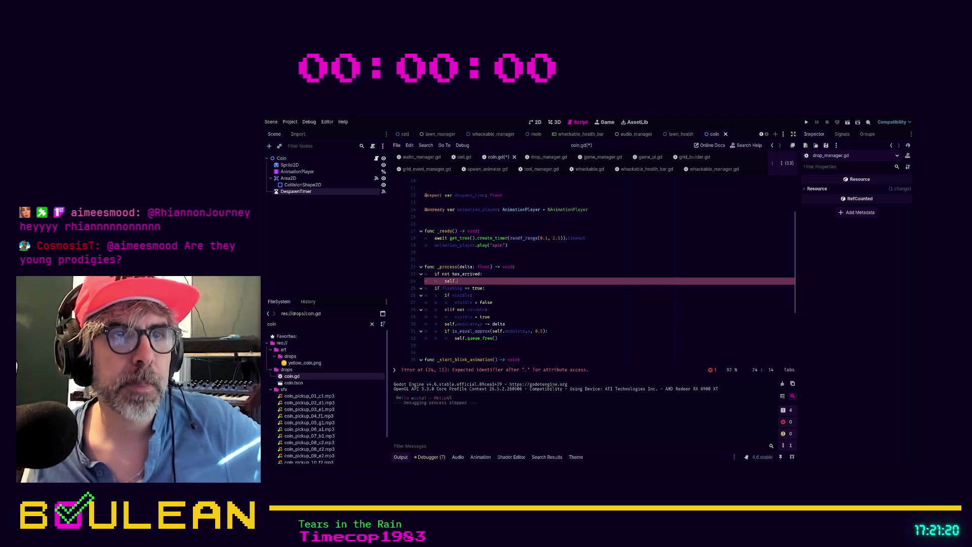
pyautogui.hotkey('ctrl', '=')
pyautogui.hotkey('ctrl', '=')
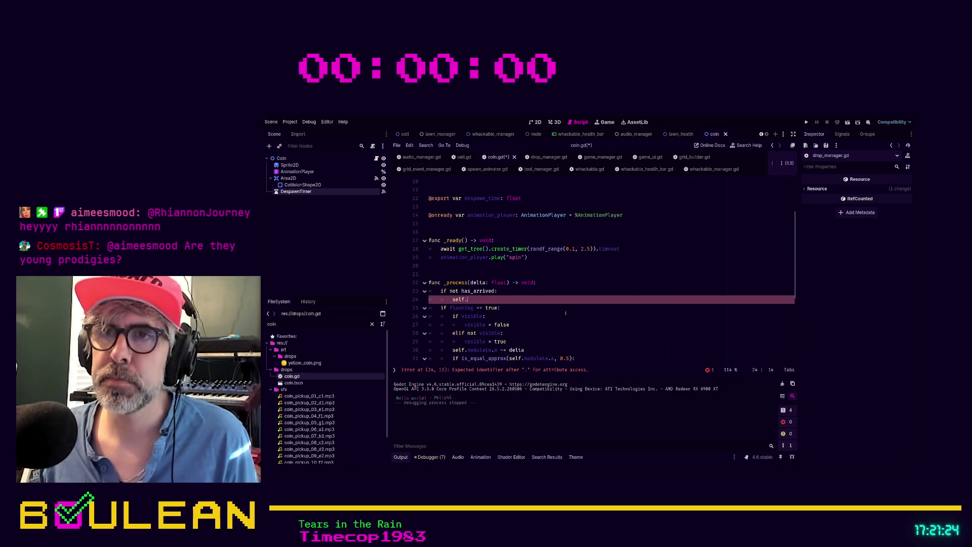
pyautogui.scroll(-1, 567, 314)
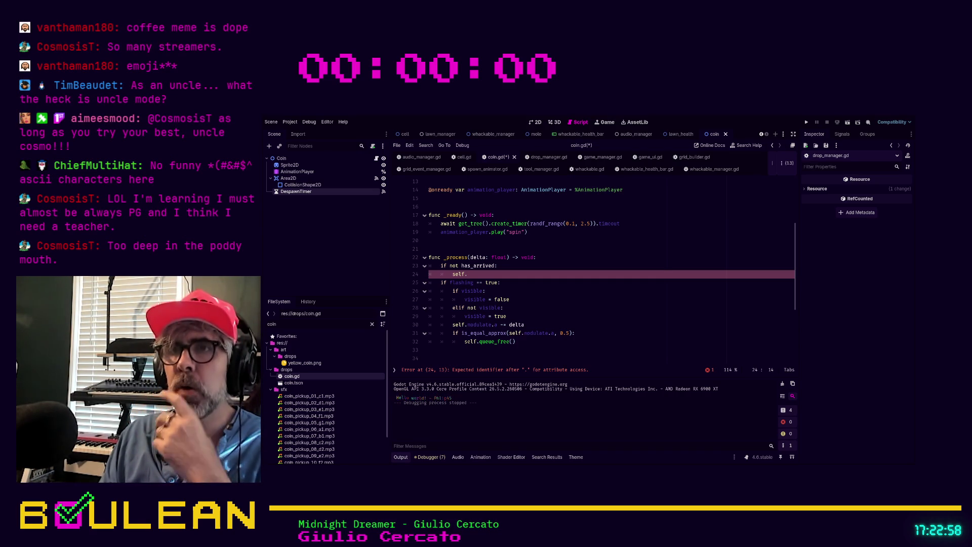
pyautogui.write('position')
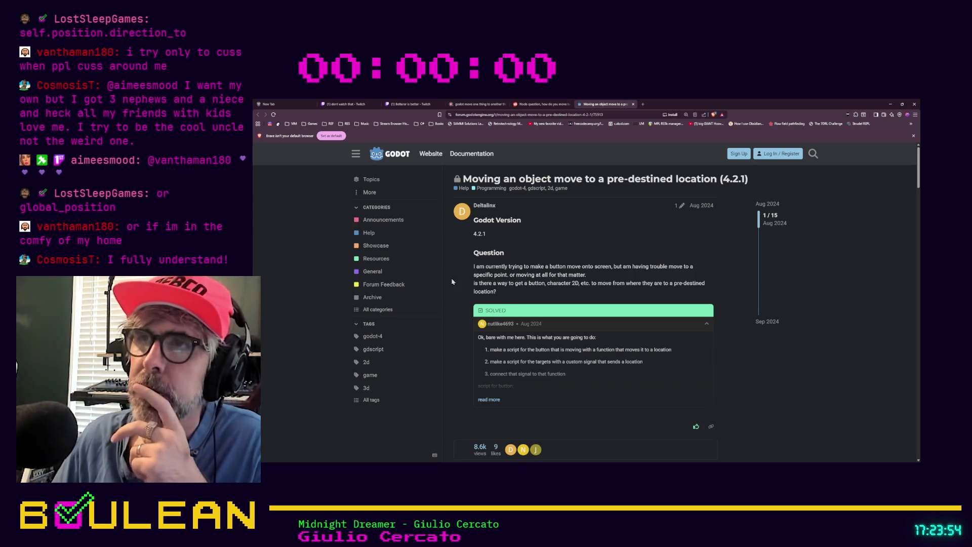
# - Expand the accepted answer's full post and scroll through the thread's replies
pyautogui.scroll(-1, 466, 296)
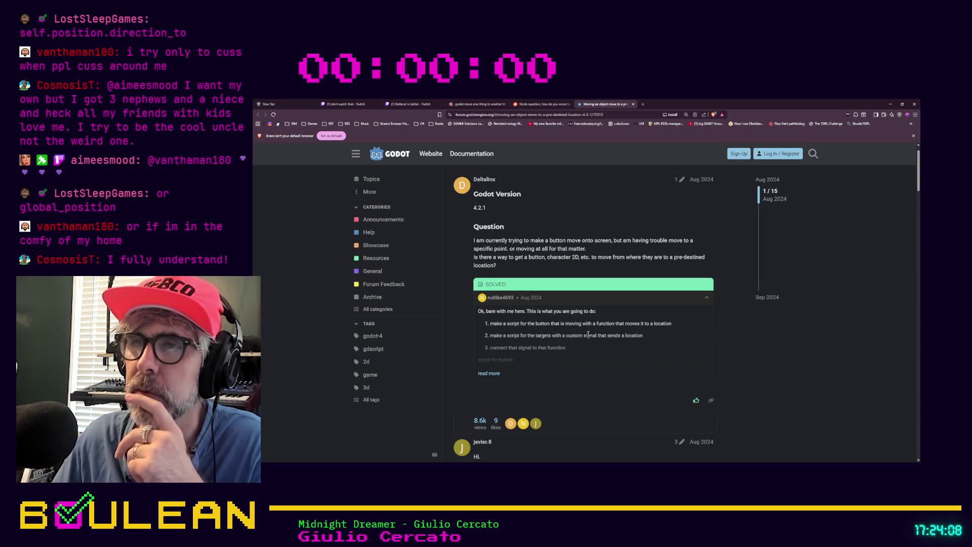
pyautogui.click(492, 374)
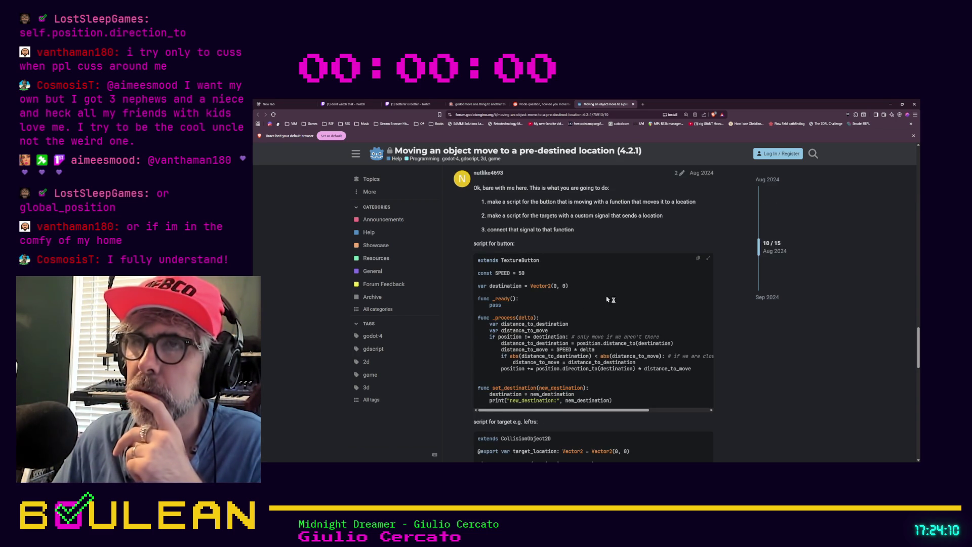
pyautogui.scroll(1, 607, 302)
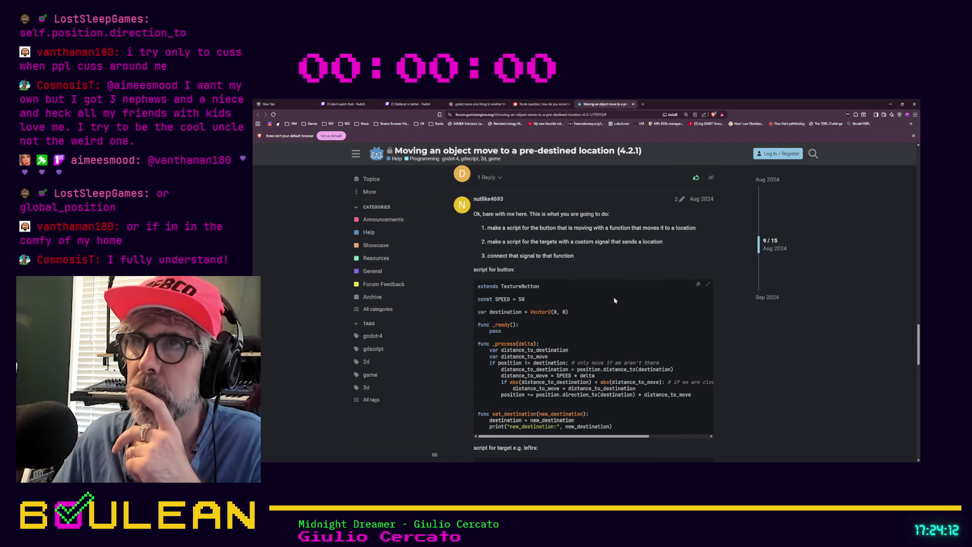
pyautogui.scroll(-3, 603, 285)
pyautogui.scroll(-5, 602, 285)
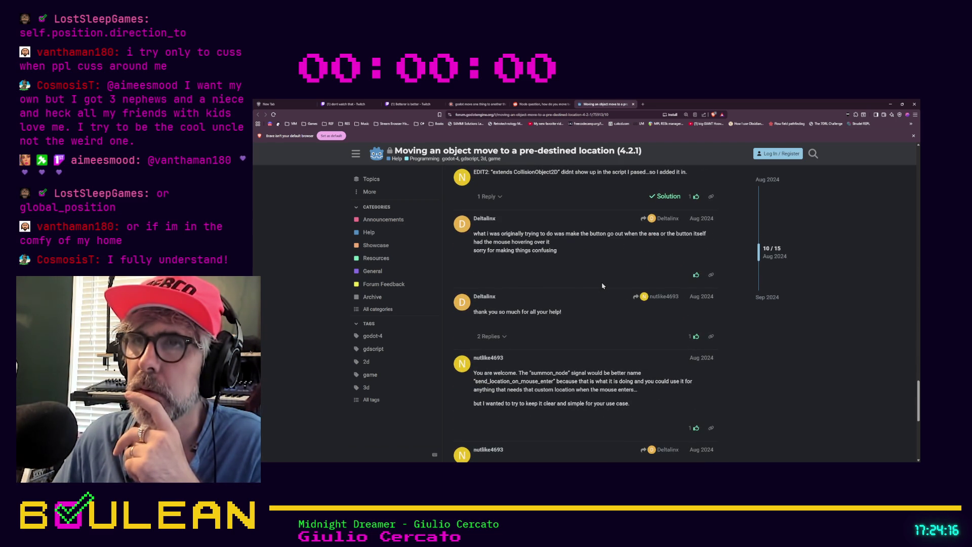
pyautogui.scroll(-1, 602, 285)
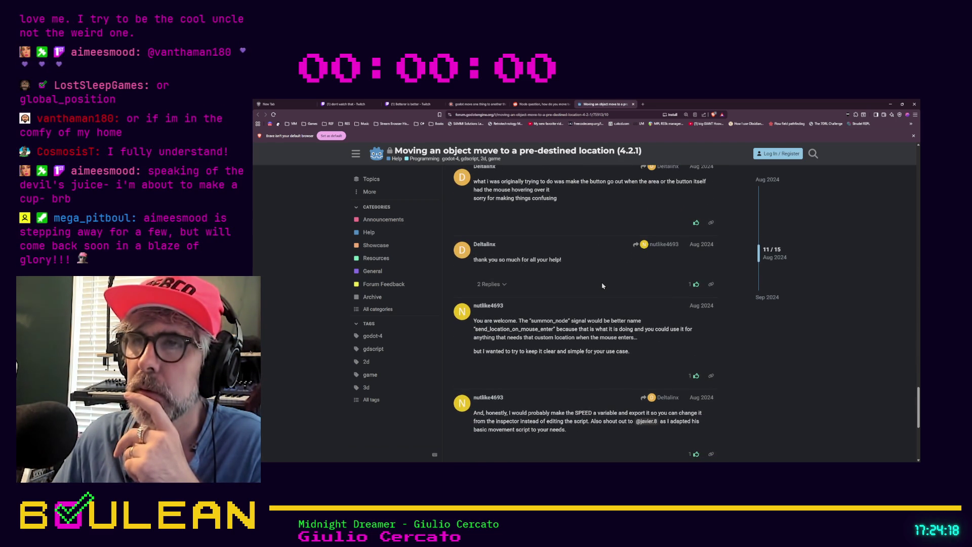
pyautogui.scroll(-4, 602, 285)
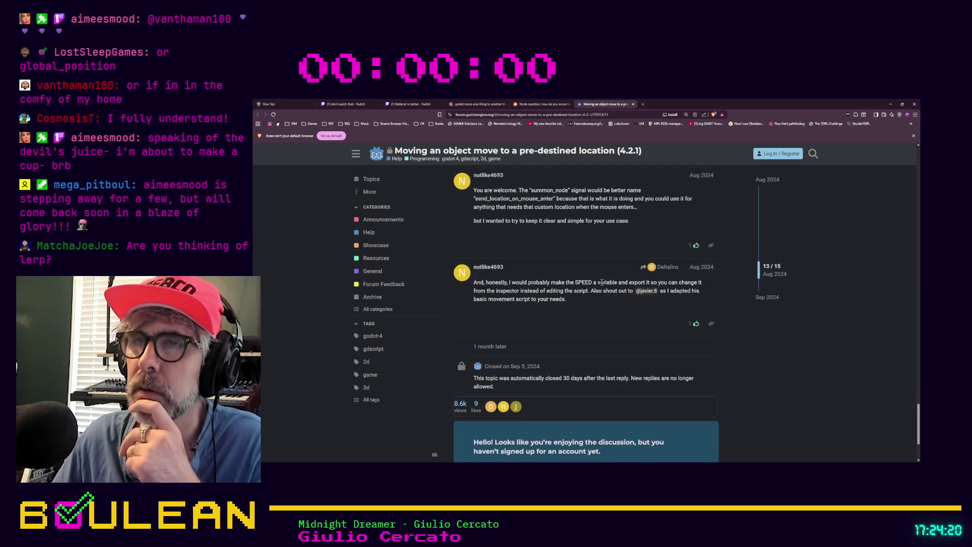
pyautogui.scroll(10, 603, 286)
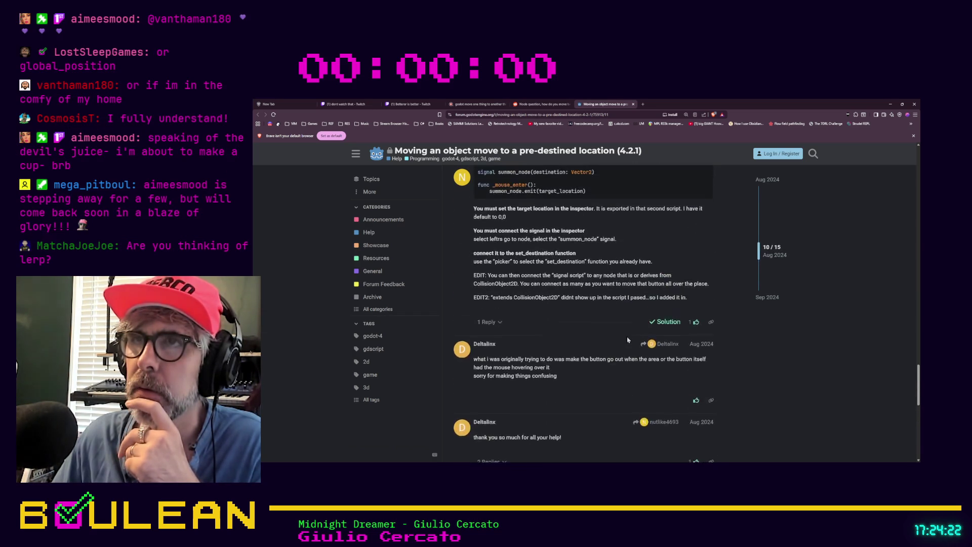
pyautogui.scroll(5, 627, 340)
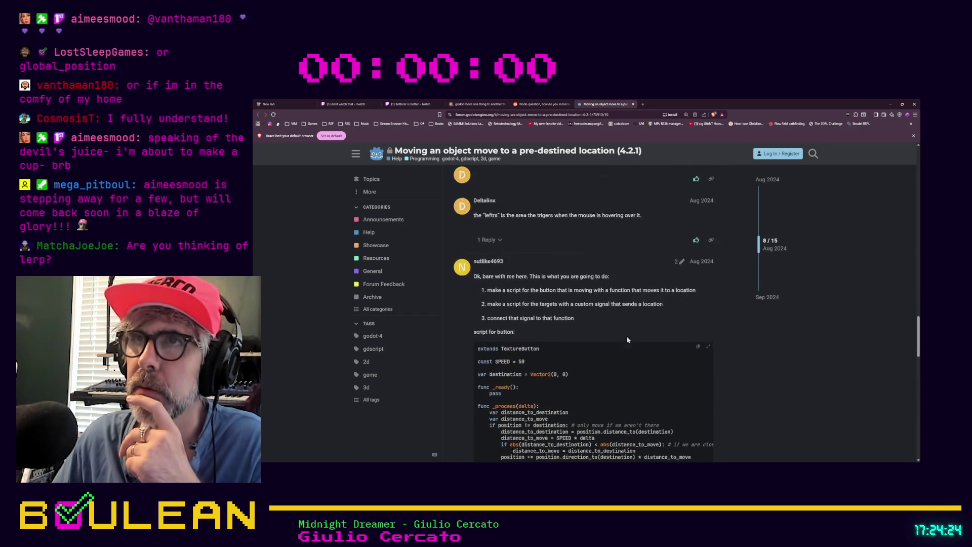
pyautogui.scroll(-1, 623, 329)
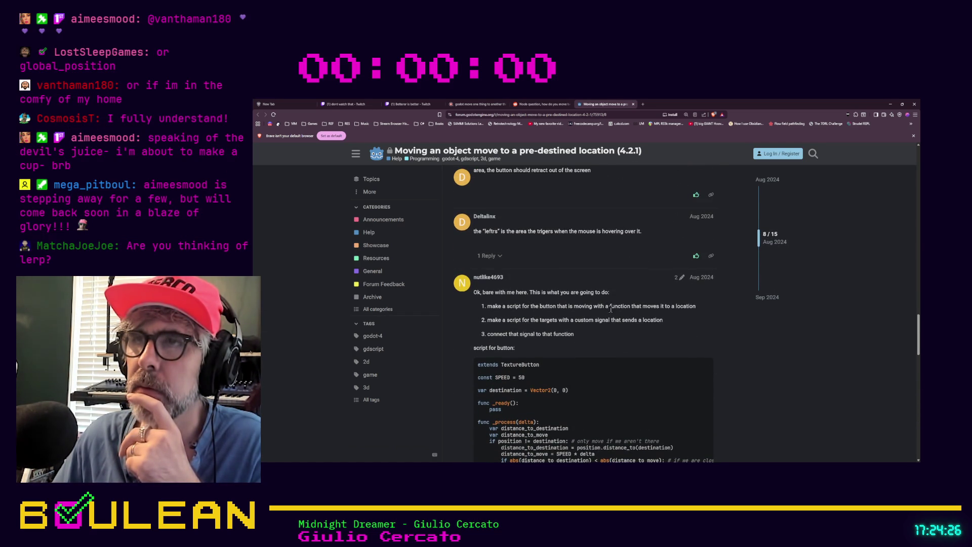
pyautogui.scroll(-3, 609, 299)
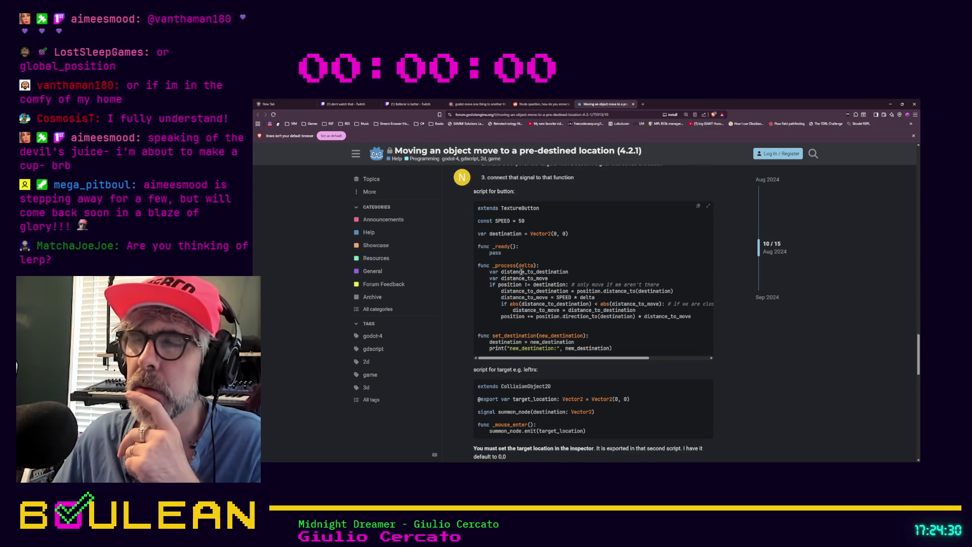
# - Highlight distance_to_destination, distance_to_move and the '* distance_to_move' term in the button script
pyautogui.moveTo(499, 271); pyautogui.dragTo(571, 275)
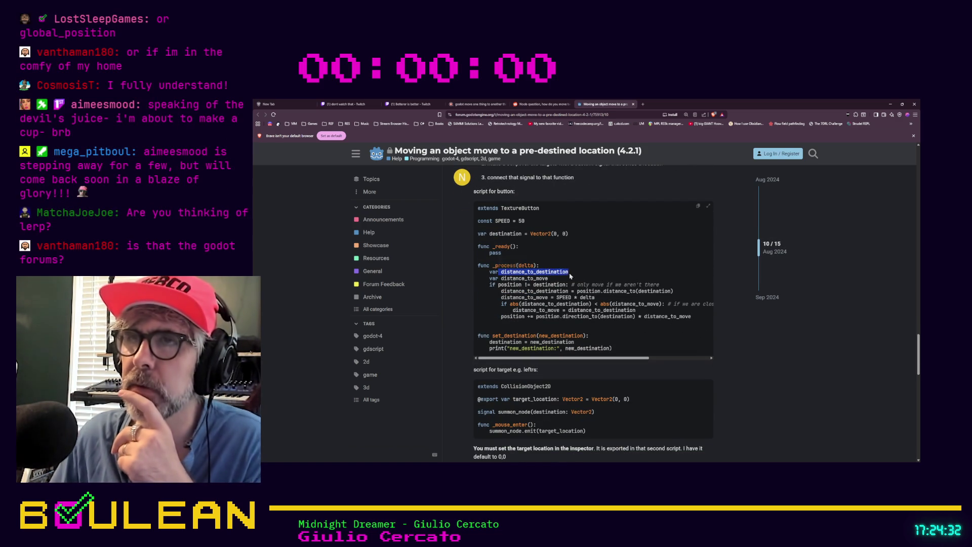
pyautogui.moveTo(500, 278)
pyautogui.mouseDown()
pyautogui.moveTo(549, 278)
pyautogui.moveTo(501, 285)
pyautogui.moveTo(561, 294)
pyautogui.moveTo(579, 285)
pyautogui.mouseUp()
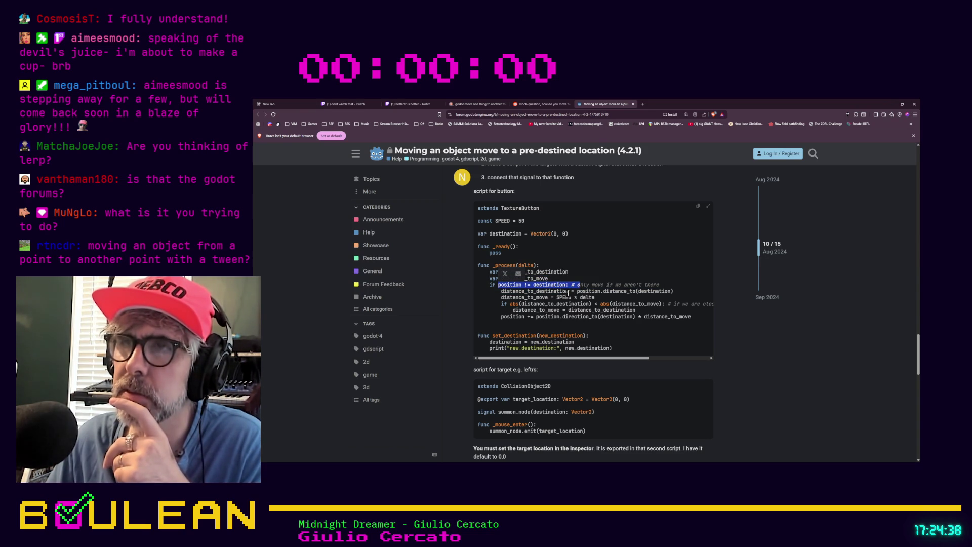
pyautogui.moveTo(693, 319); pyautogui.dragTo(639, 319)
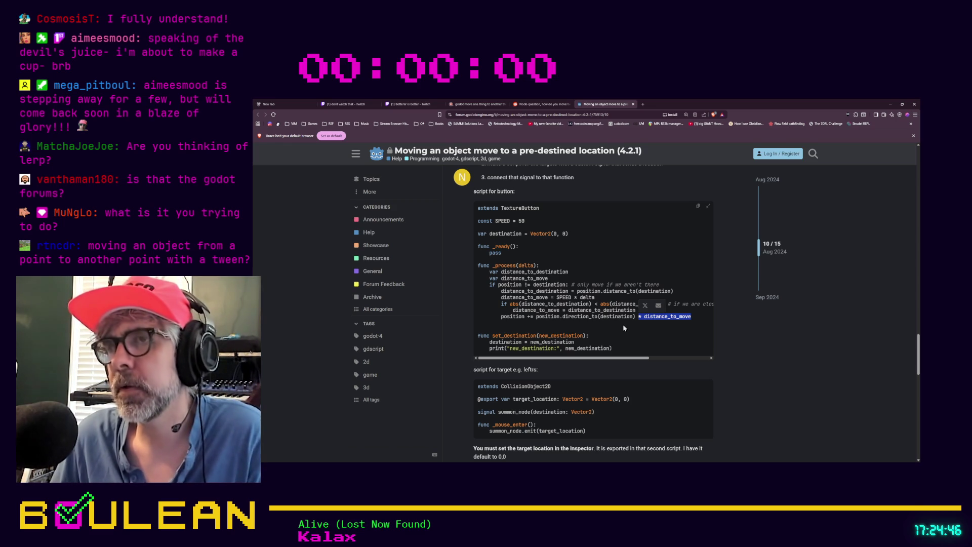
pyautogui.click(607, 300)
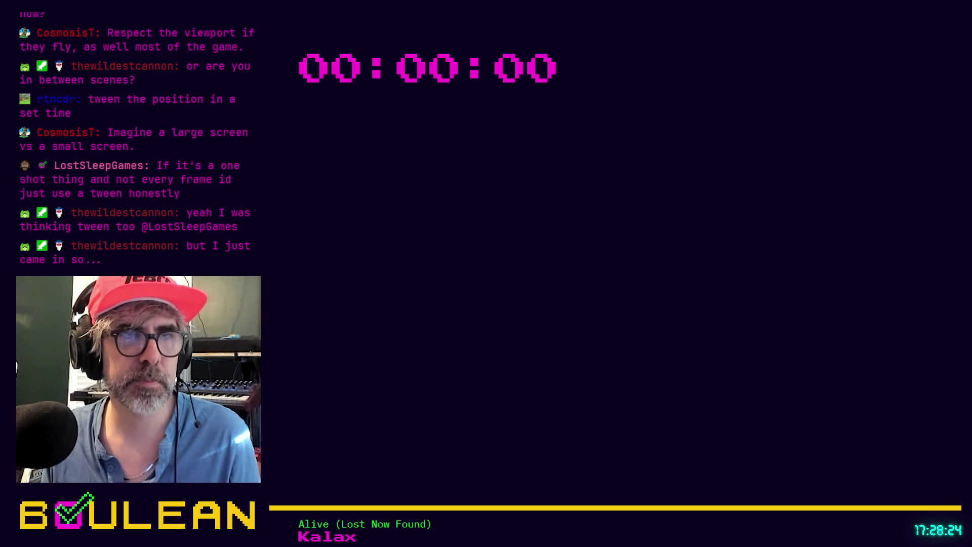
pyautogui.click(649, 295)
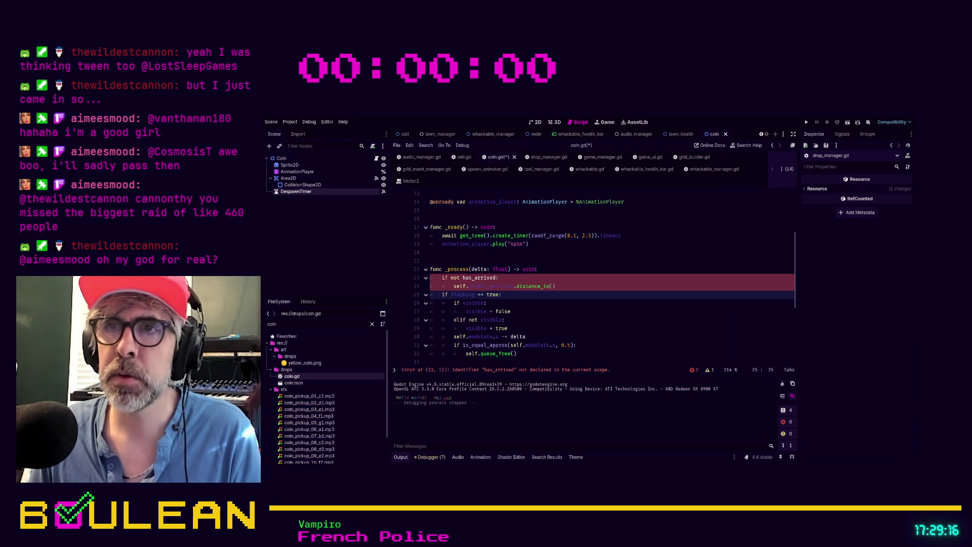
pyautogui.click(579, 286)
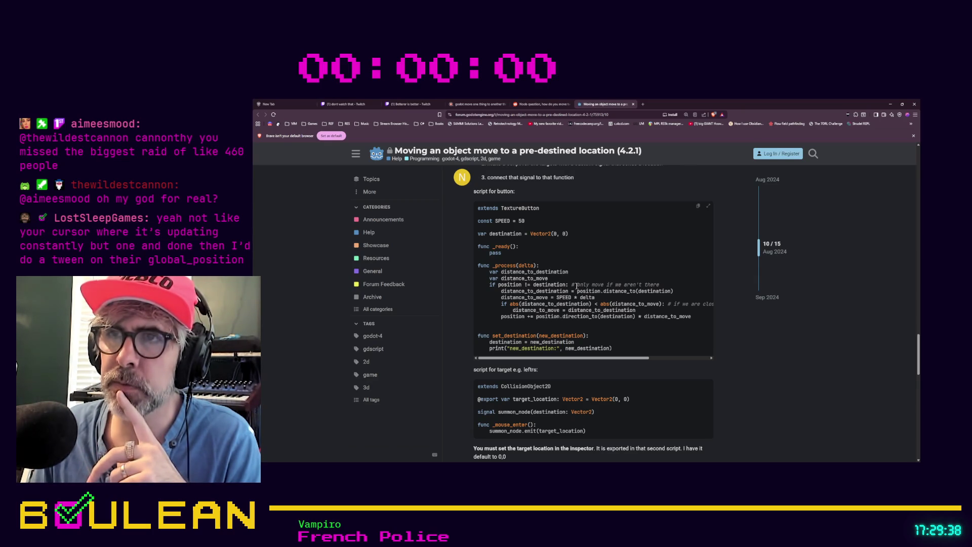
# - Scroll through the forum post's TextureButton and target scripts, then return to Godot
pyautogui.scroll(-1, 576, 286)
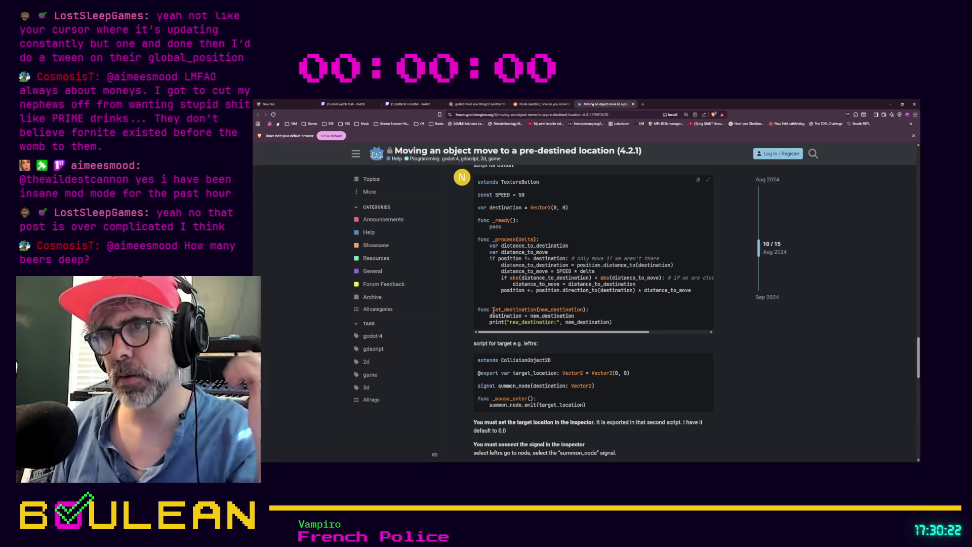
pyautogui.scroll(-1, 487, 287)
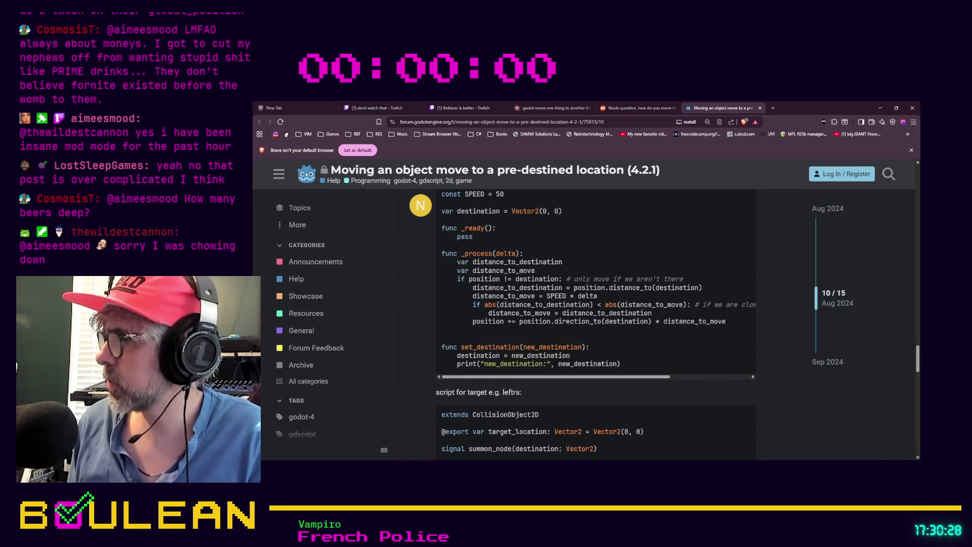
pyautogui.scroll(-3, 629, 339)
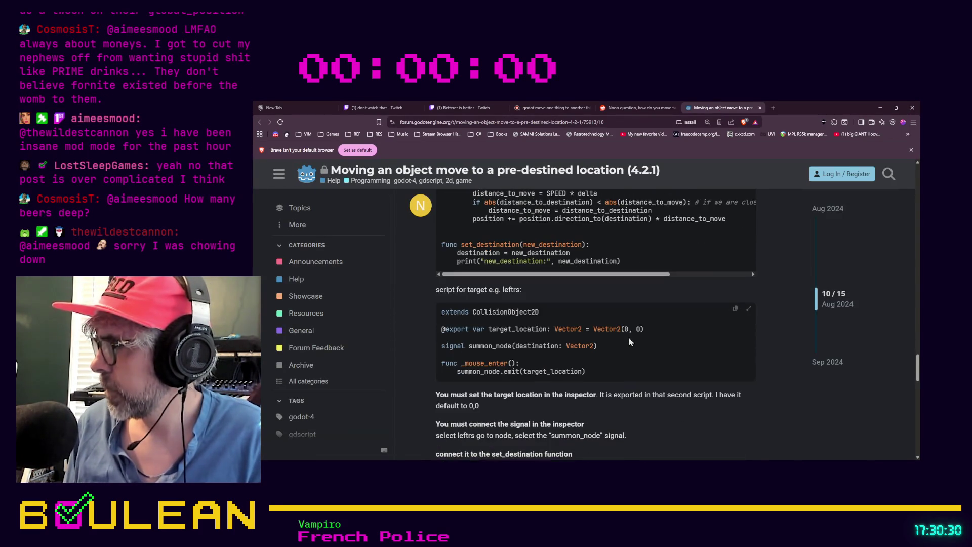
pyautogui.scroll(3, 629, 341)
pyautogui.scroll(1, 630, 342)
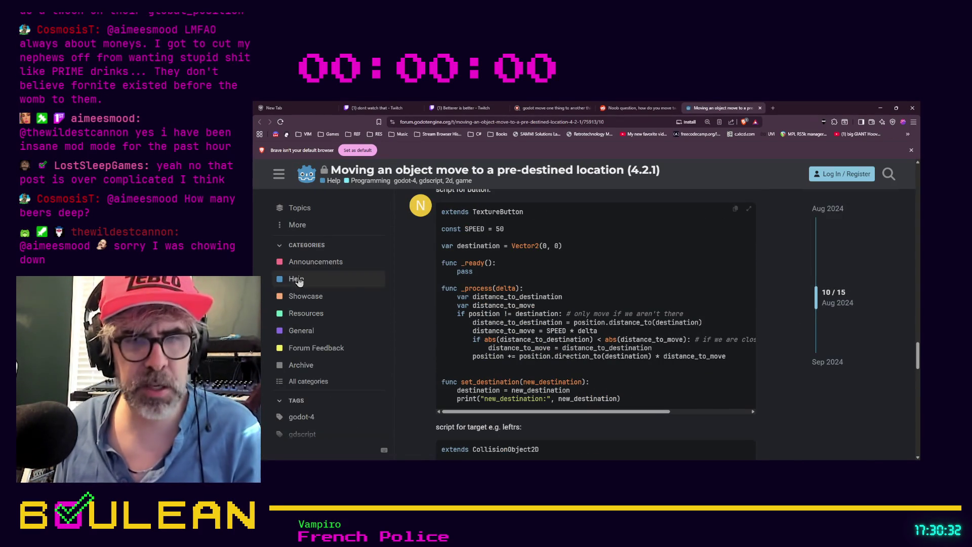
pyautogui.hotkey('alt', 'Tab')
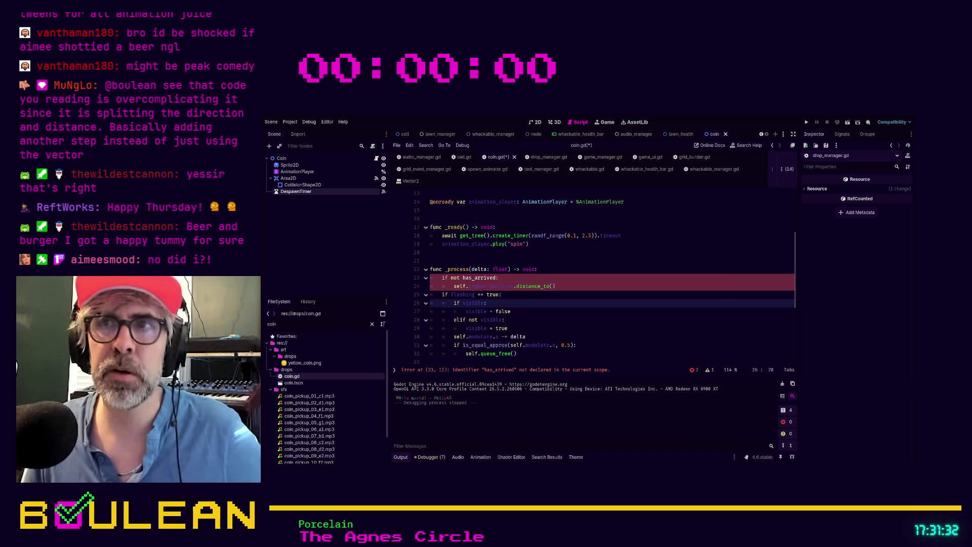
# - Declare 'var new_tween: Tween.new()' on empty line 10 of coin.gd
pyautogui.click(563, 270)
pyautogui.scroll(-1, 562, 270)
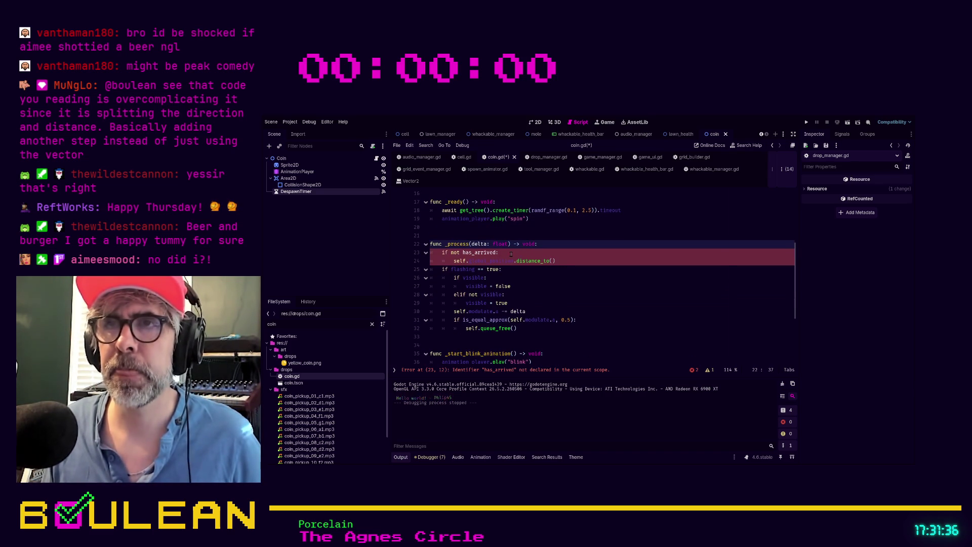
pyautogui.scroll(1, 509, 253)
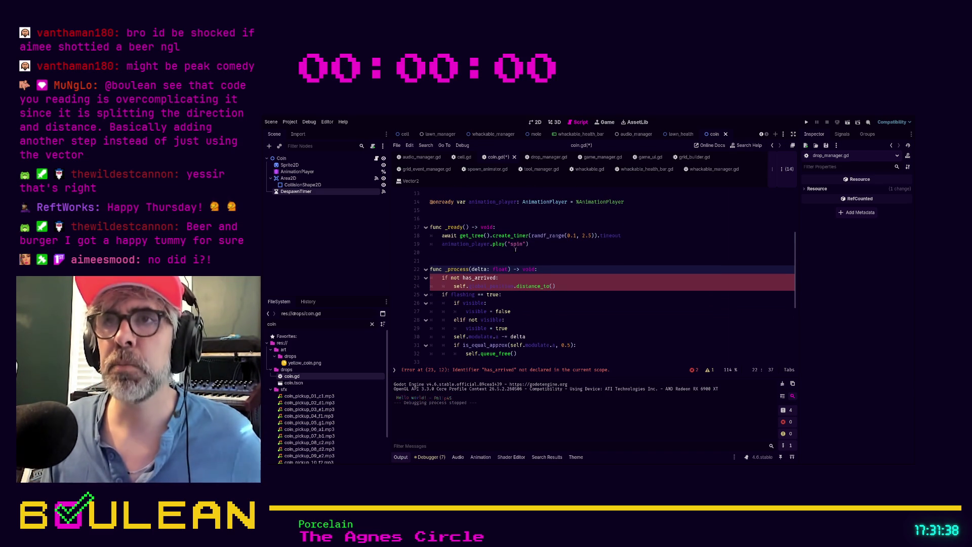
pyautogui.scroll(1, 501, 253)
pyautogui.scroll(2, 501, 253)
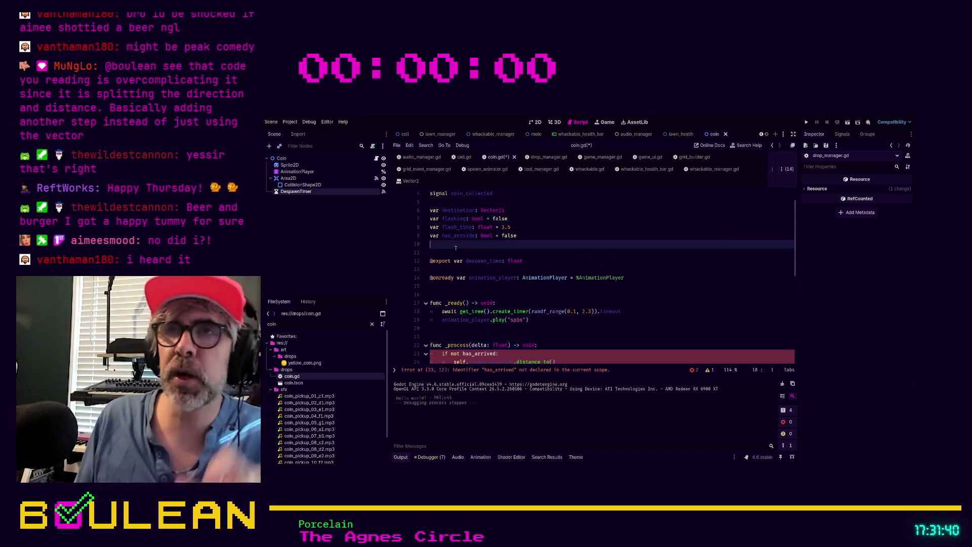
pyautogui.click(455, 246)
pyautogui.write('var new_')
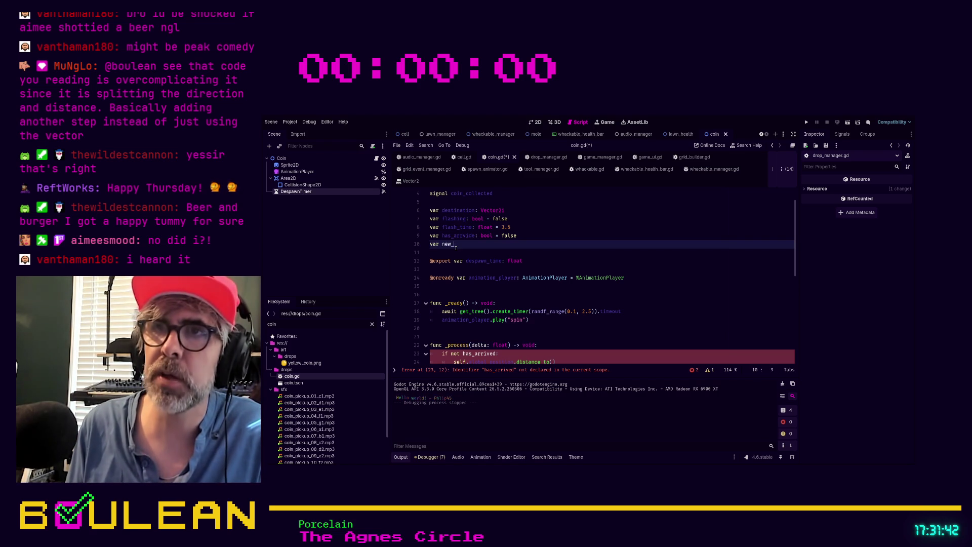
pyautogui.write('tween: Tw')
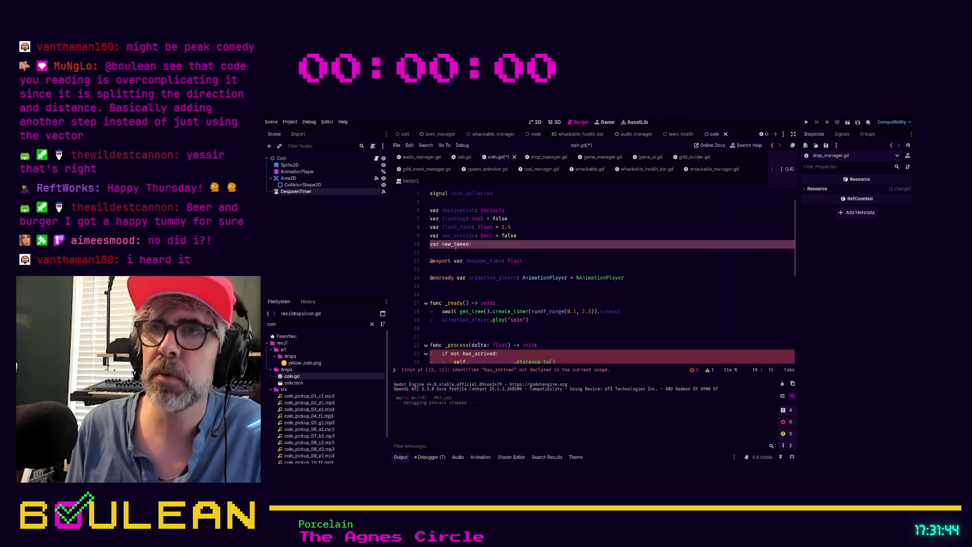
pyautogui.press('Return')
pyautogui.write('.new()')
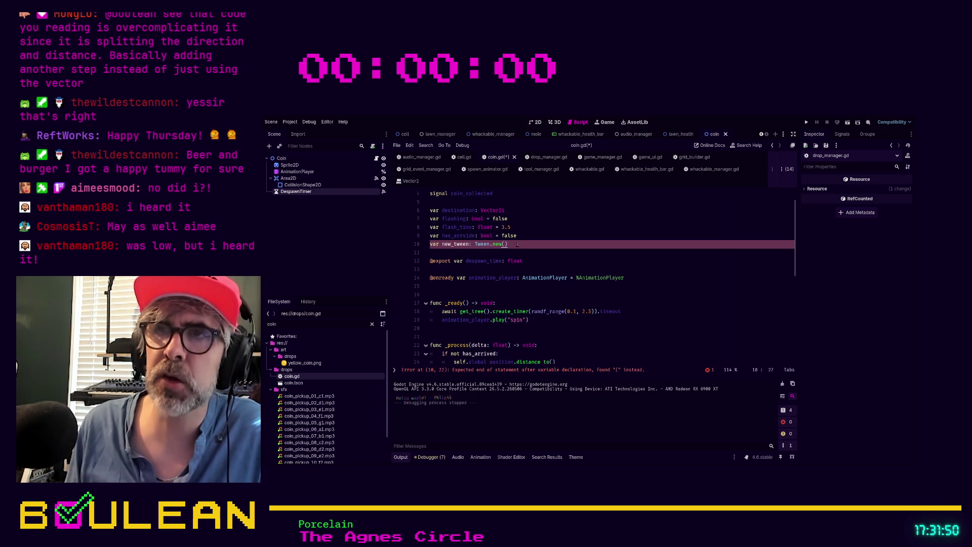
# - Delete that line 10 declaration and retype it under the 'if not has_arrived:' check
pyautogui.click(436, 244)
pyautogui.press('Left')
pyautogui.scroll(-1, 538, 252)
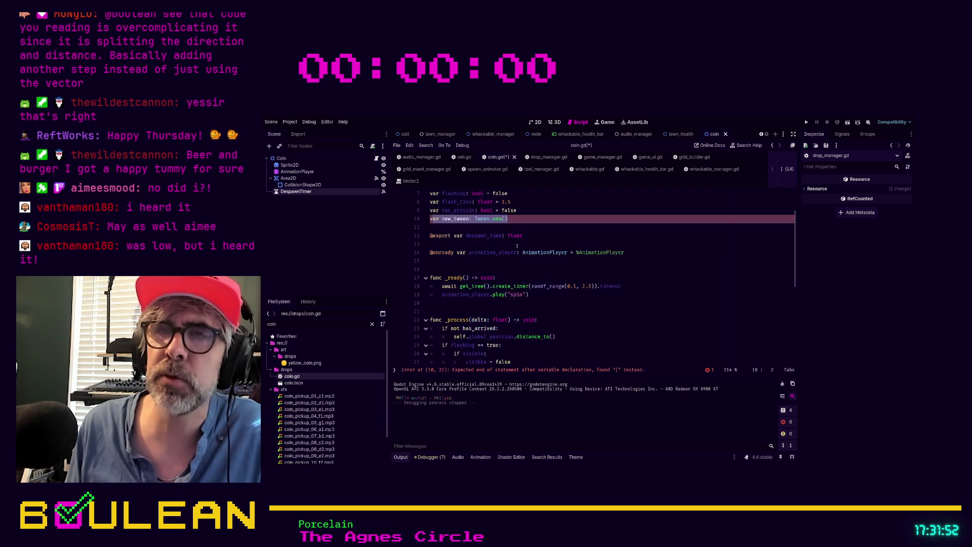
pyautogui.press('Up')
pyautogui.press('Up')
pyautogui.press('Down')
pyautogui.press('Down')
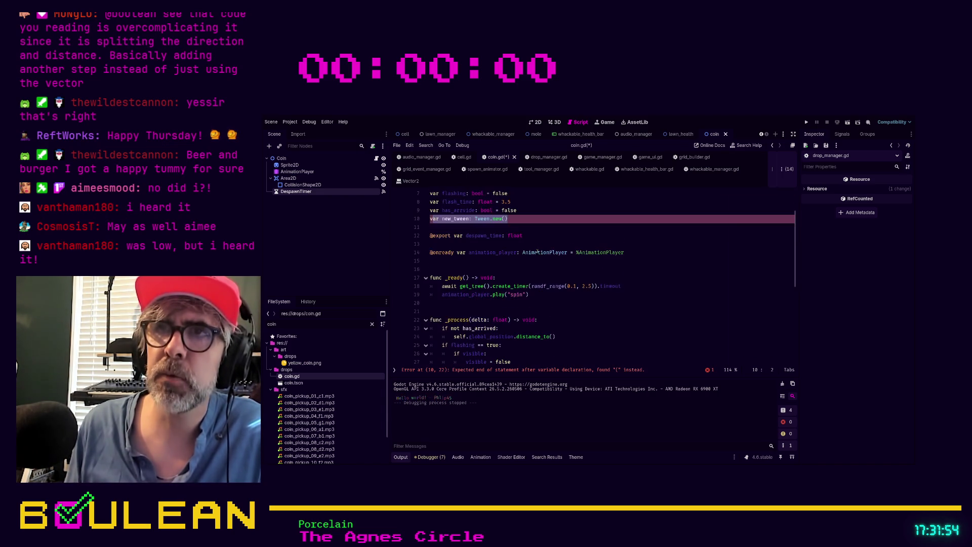
pyautogui.press('End')
pyautogui.hotkey('shift', 'Home')
pyautogui.press('BackSpace')
pyautogui.scroll(-1, 537, 252)
pyautogui.click(501, 302)
pyautogui.press('Return')
pyautogui.write('var new_tween: Tween.new(')
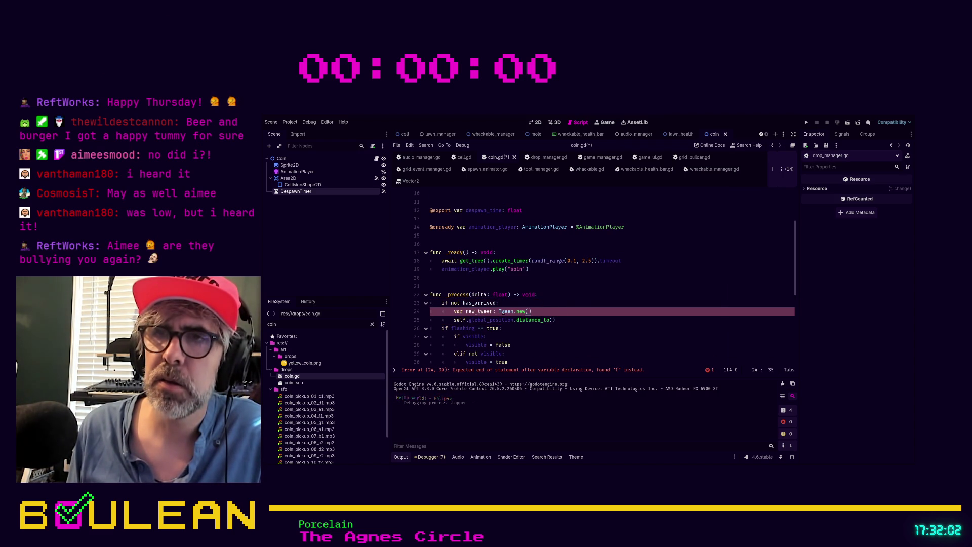
pyautogui.click(511, 312)
# - Make the line 'var new_tween: Tween = Tween.new()', comment out the distance_to line, add a blank line
pyautogui.press('Right')
pyautogui.write('= Tween')
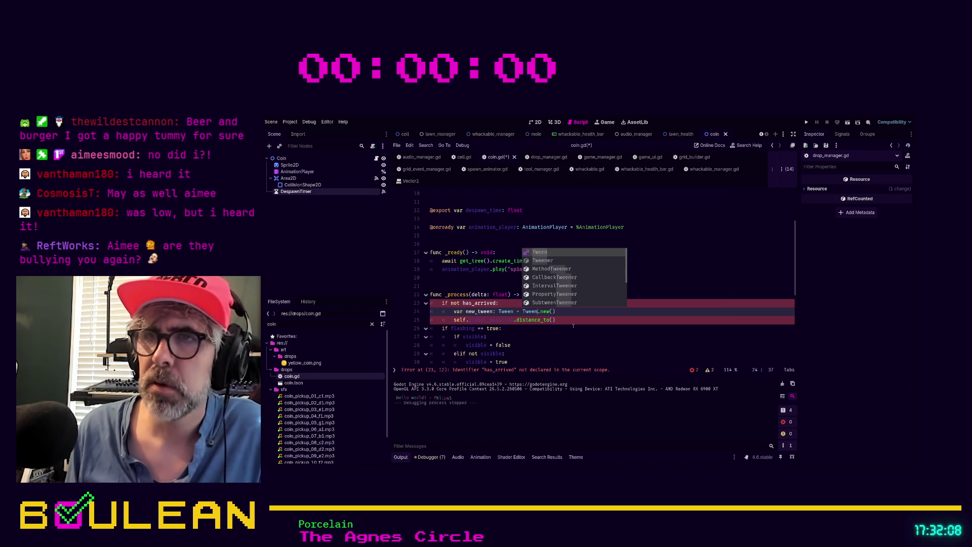
pyautogui.click(575, 321)
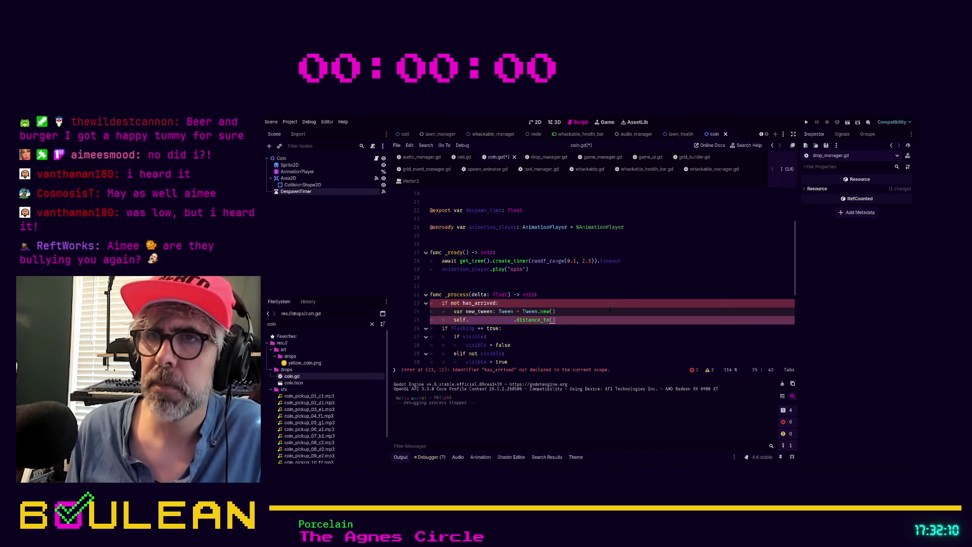
pyautogui.scroll(-1, 561, 293)
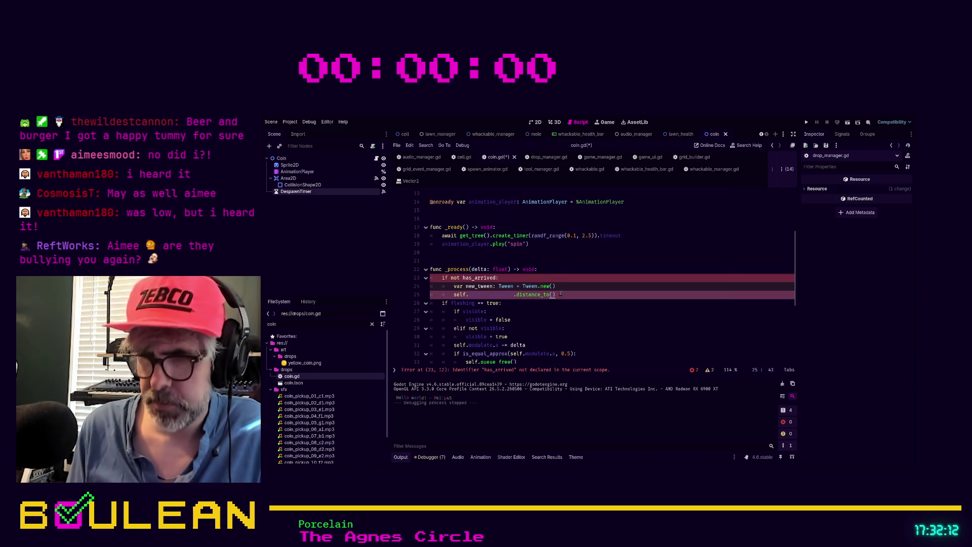
pyautogui.hotkey('ctrl', 'k')
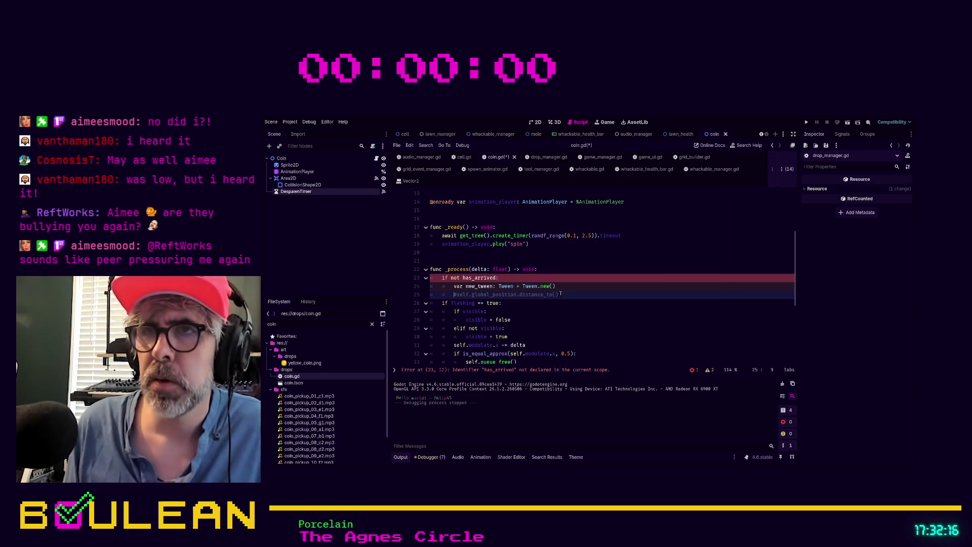
pyautogui.press('Return')
pyautogui.press('Up')
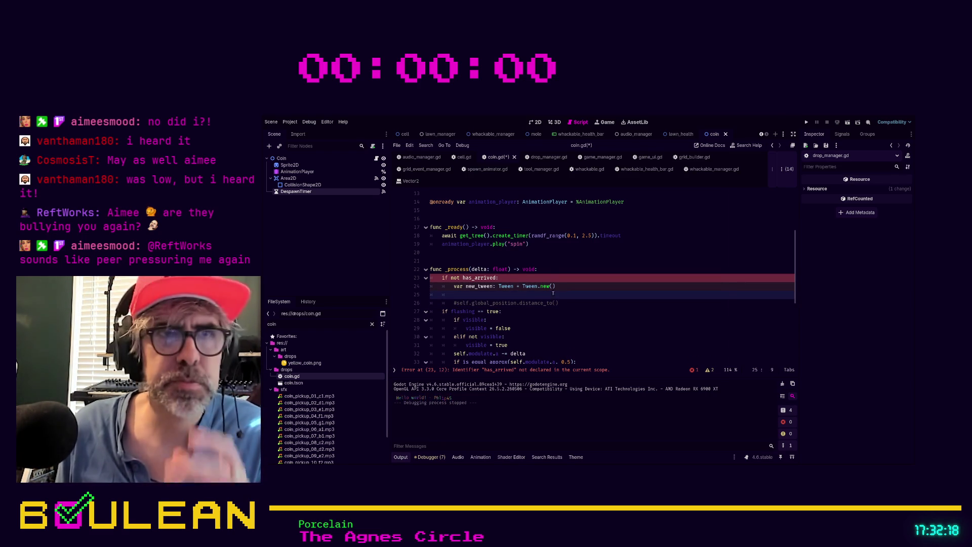
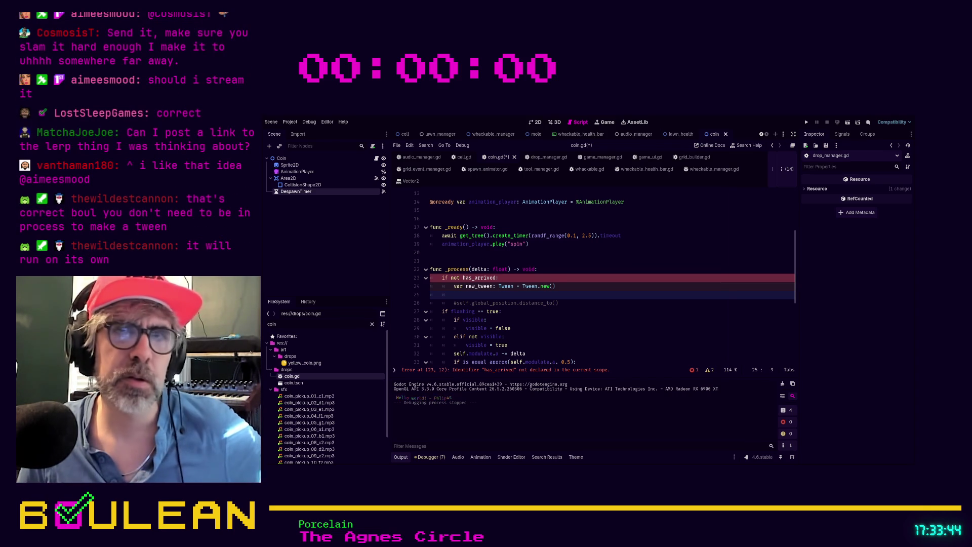
# - Move the 'var new_tween: Tween = Tween.new()' declaration from _process to line 13, under despawn_time
pyautogui.click(572, 287)
pyautogui.hotkey('shift', 'Home')
pyautogui.hotkey('ctrl', 'c')
pyautogui.press('BackSpace')
pyautogui.scroll(1, 499, 252)
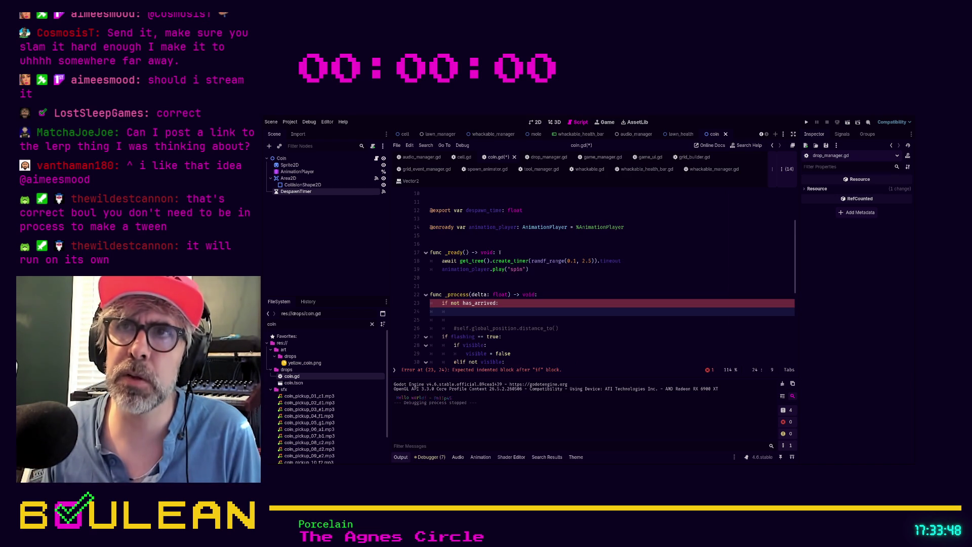
pyautogui.click(460, 220)
pyautogui.press('Return')
pyautogui.press('Return')
pyautogui.press('Up')
pyautogui.press('Up')
pyautogui.hotkey('ctrl', 'v')
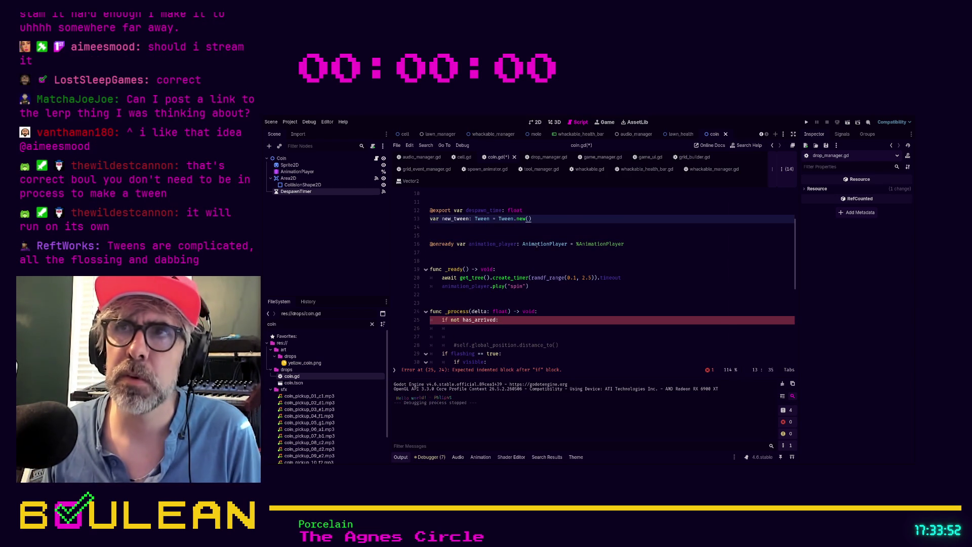
pyautogui.click(539, 237)
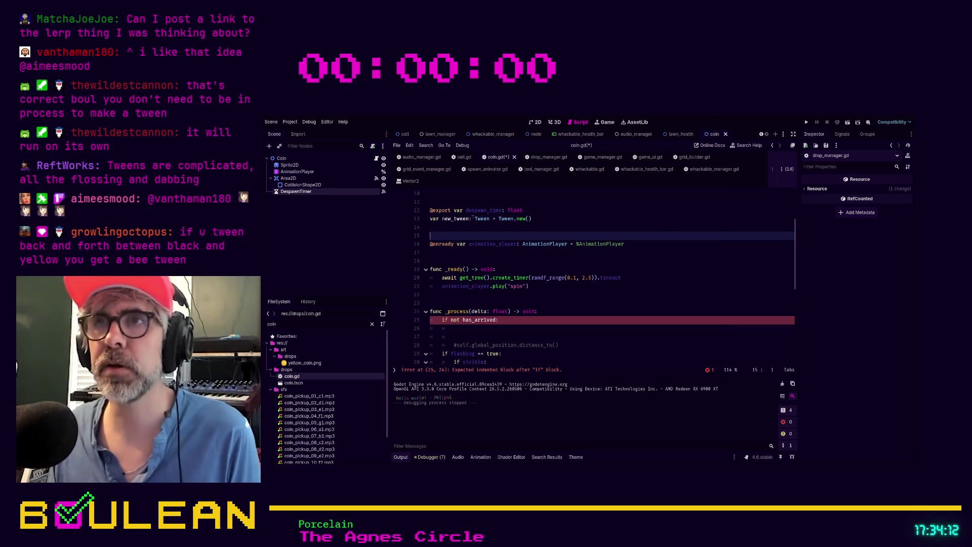
pyautogui.keyDown('ctrl'); pyautogui.click(478, 219); pyautogui.keyUp('ctrl')
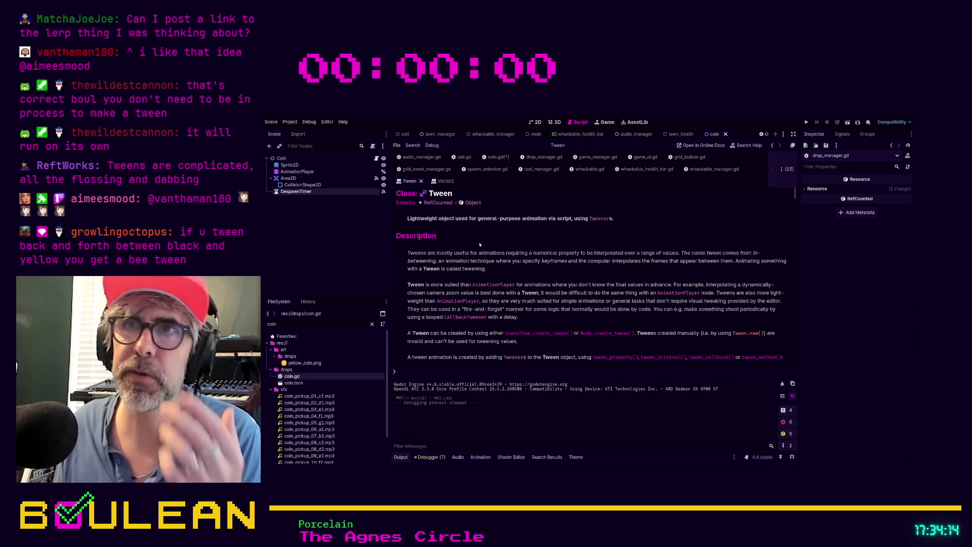
# - Find the tween_property method in the Tween docs, copy its example snippet, and go back to coin.gd
pyautogui.scroll(-1, 522, 256)
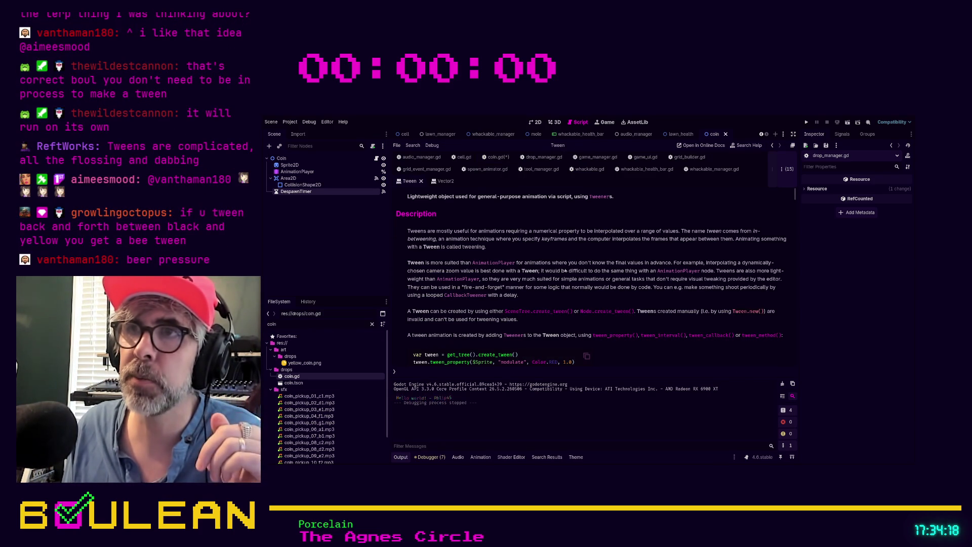
pyautogui.scroll(-1, 566, 270)
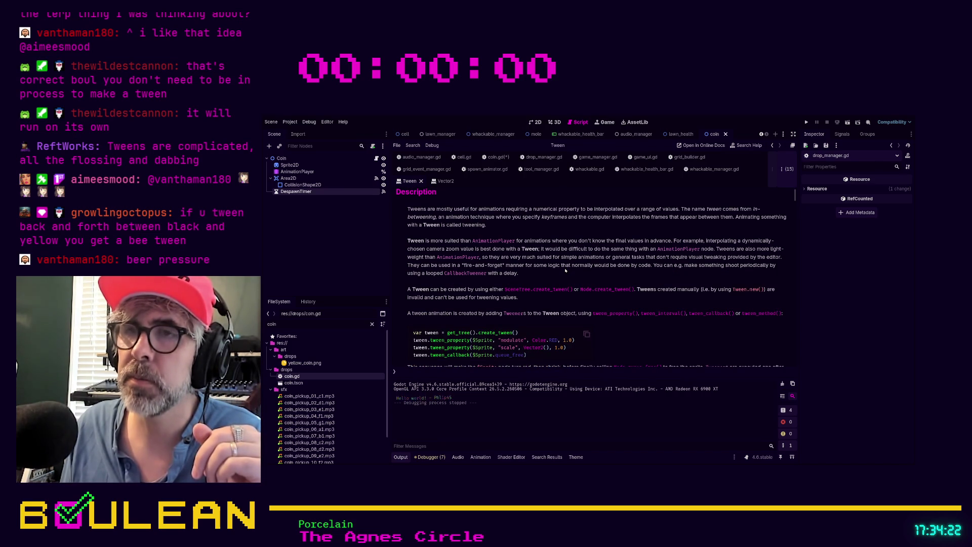
pyautogui.scroll(-1, 566, 271)
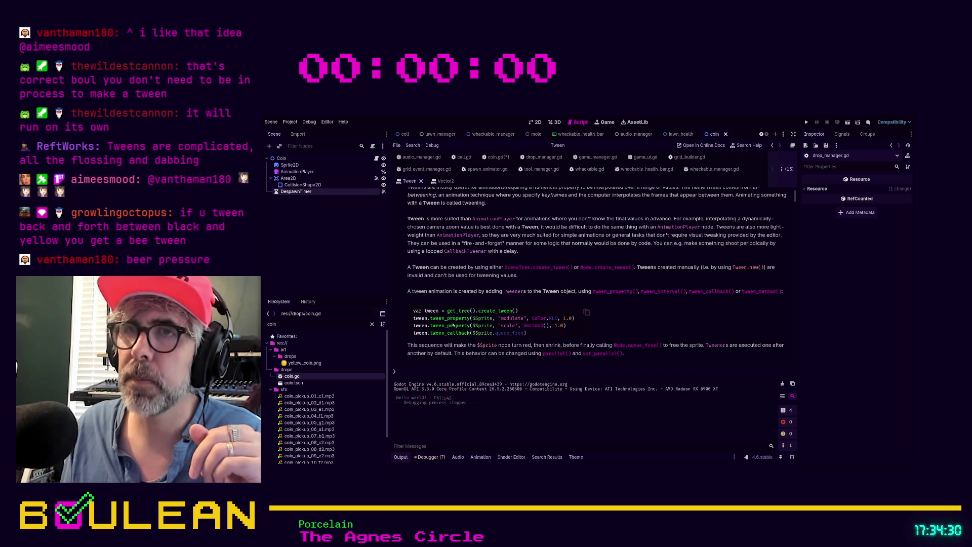
pyautogui.scroll(-1, 486, 300)
pyautogui.scroll(1, 501, 302)
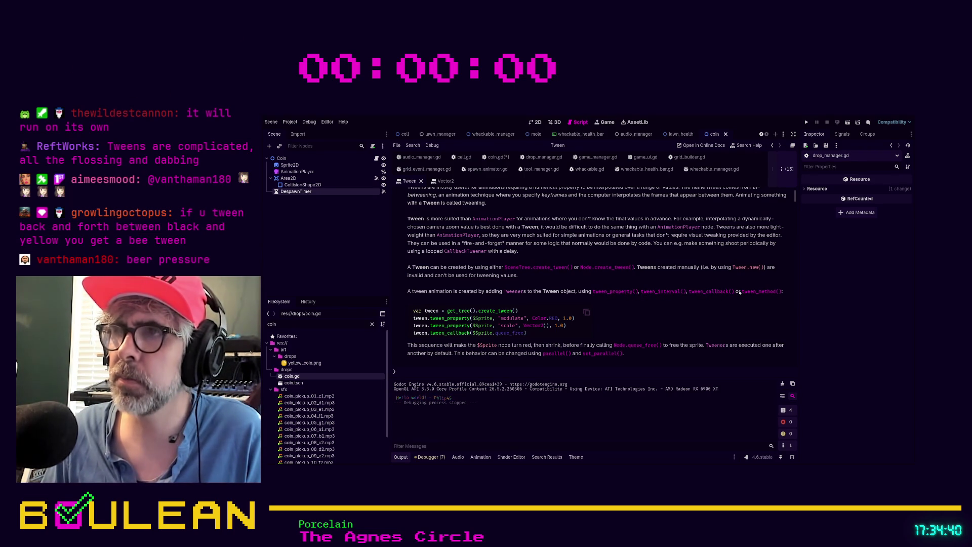
pyautogui.click(615, 292)
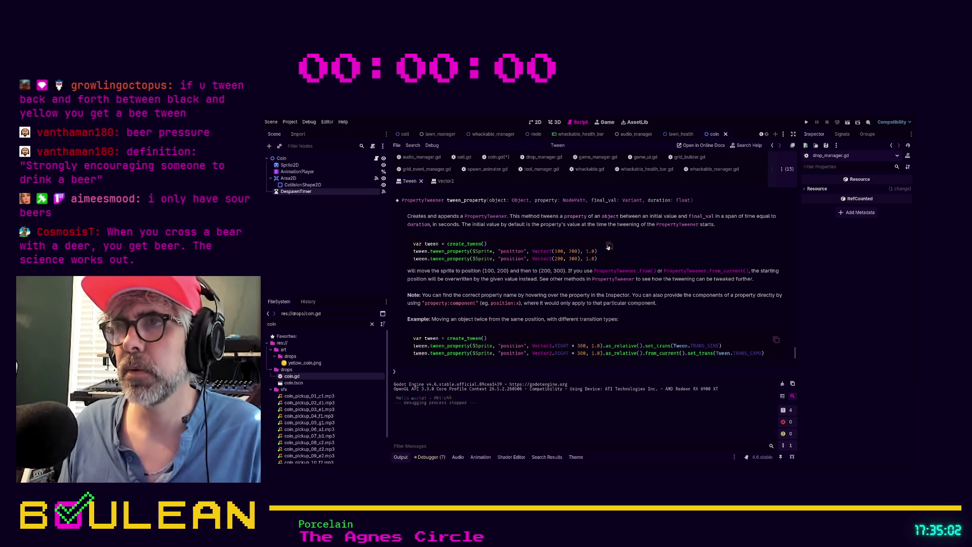
pyautogui.click(609, 246)
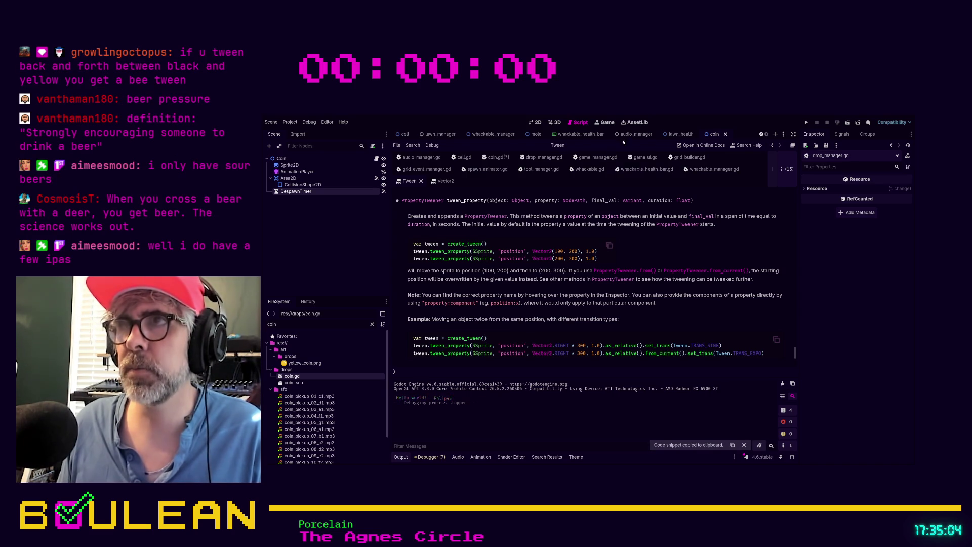
pyautogui.click(496, 157)
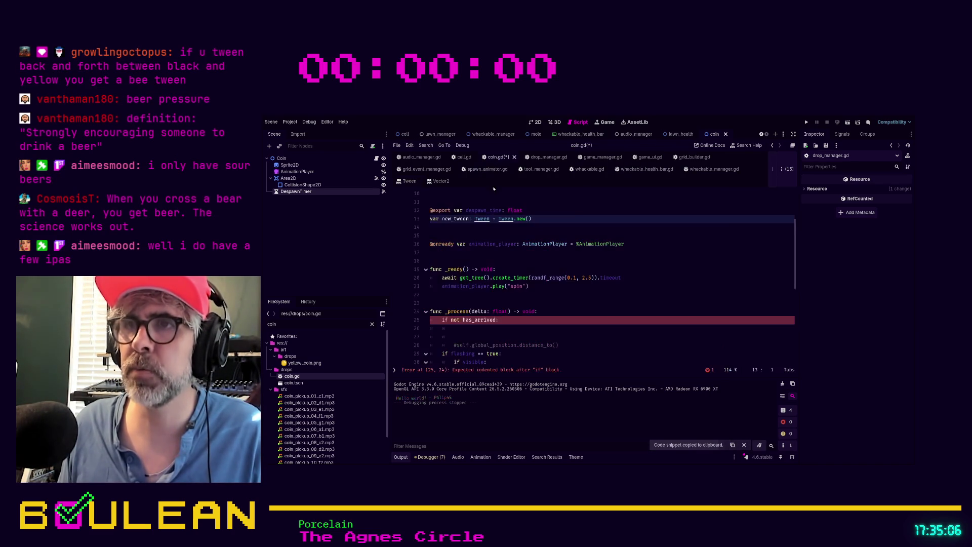
# - Insert blank lines above _start_blink_animation in coin.gd for a new function
pyautogui.click(596, 294)
pyautogui.scroll(-1, 596, 293)
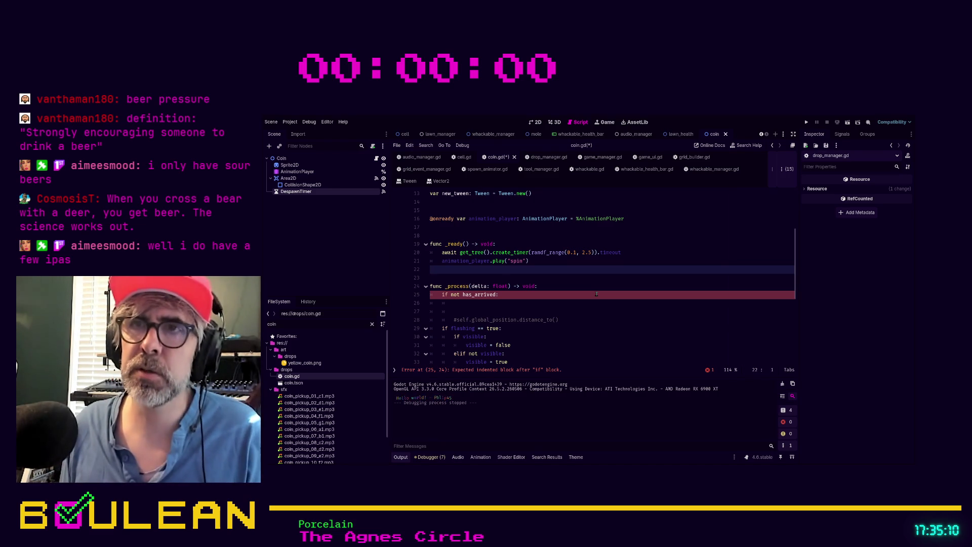
pyautogui.scroll(-5, 597, 294)
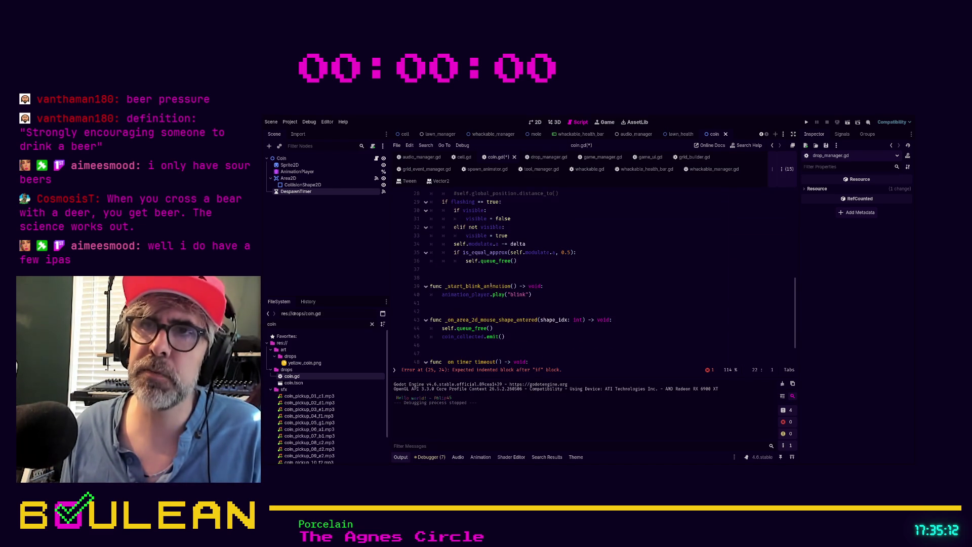
pyautogui.click(459, 271)
pyautogui.press('Return')
pyautogui.press('Return')
pyautogui.press('Return')
pyautogui.click(467, 286)
# - Write 'func move_to_destination(destination: Vector2) -> void:' and paste the copied tween example inside it
pyautogui.write('func mo')
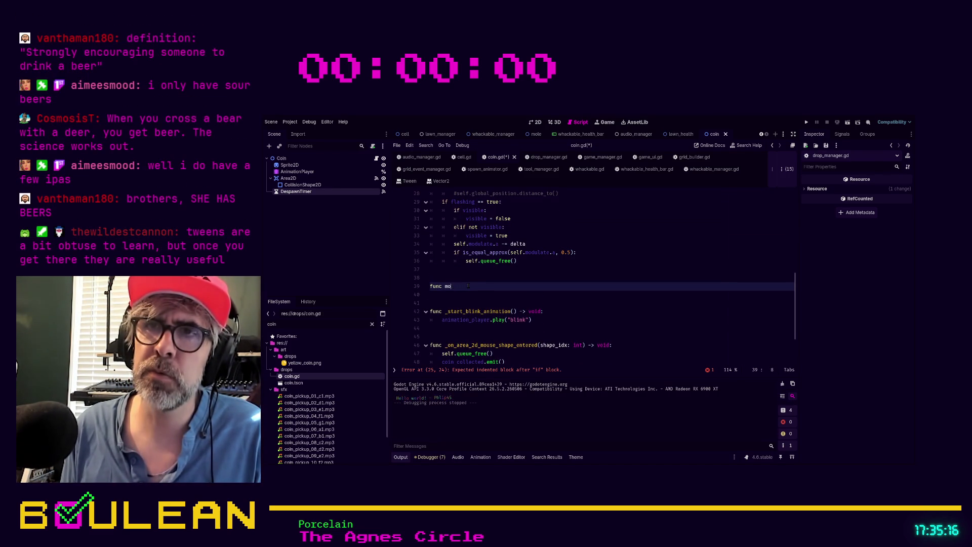
pyautogui.write('ve_to_des')
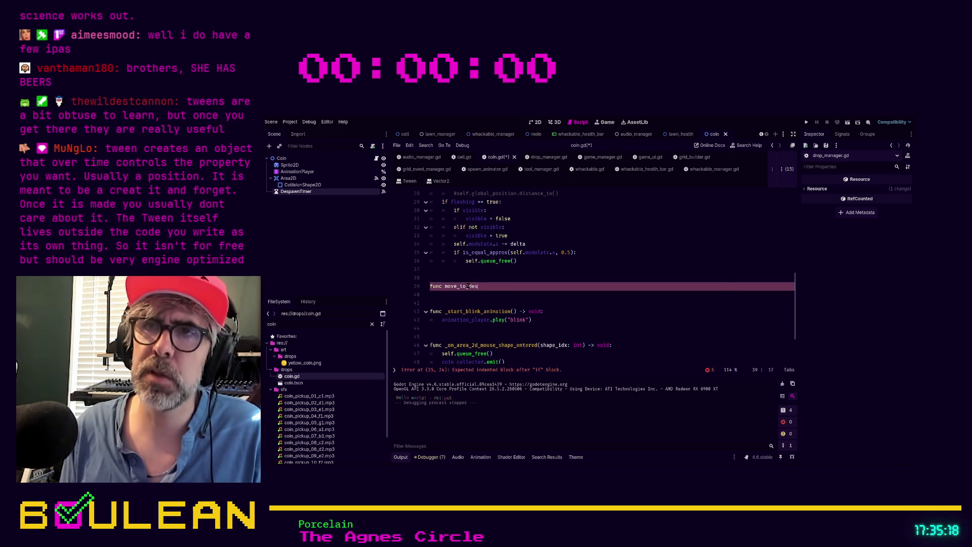
pyautogui.write('tination() -> ')
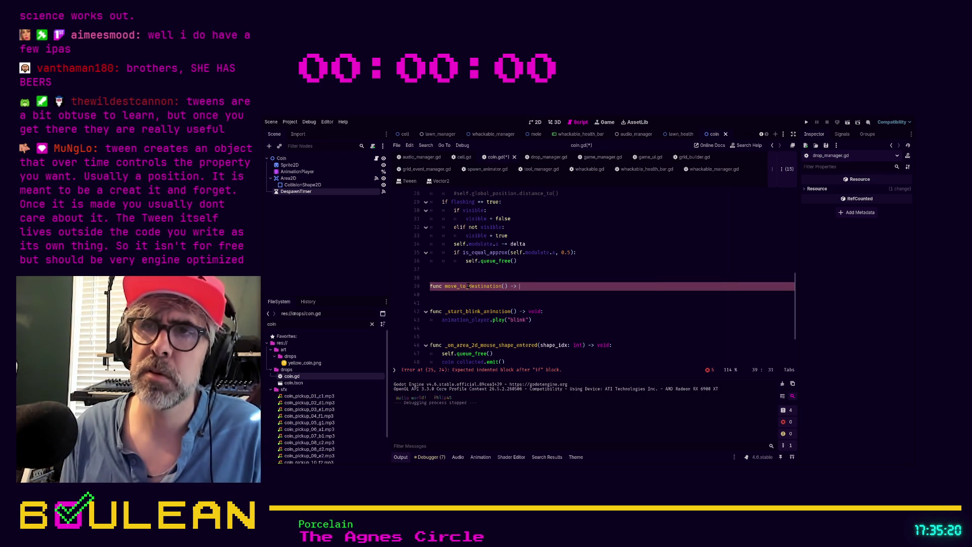
pyautogui.write('v')
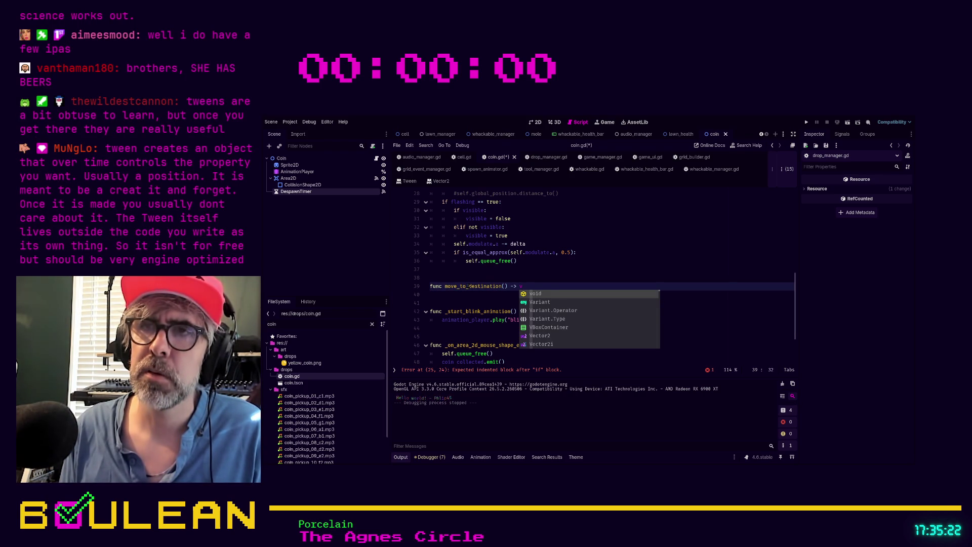
pyautogui.write('o')
pyautogui.press('Escape')
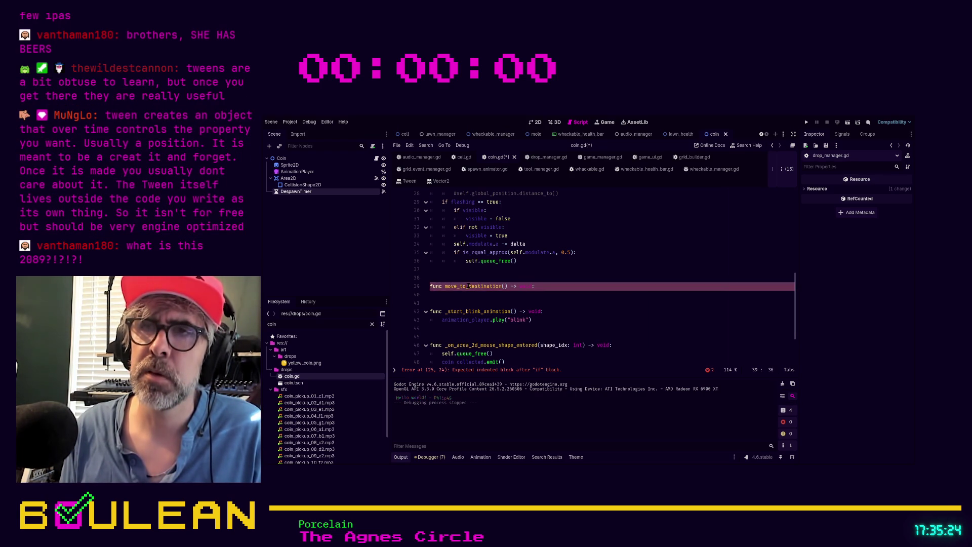
pyautogui.press('BackSpace')
pyautogui.press('BackSpace')
pyautogui.press('BackSpace')
pyautogui.write('destination: ')
pyautogui.write('int')
pyautogui.write('2)')
pyautogui.press('BackSpace')
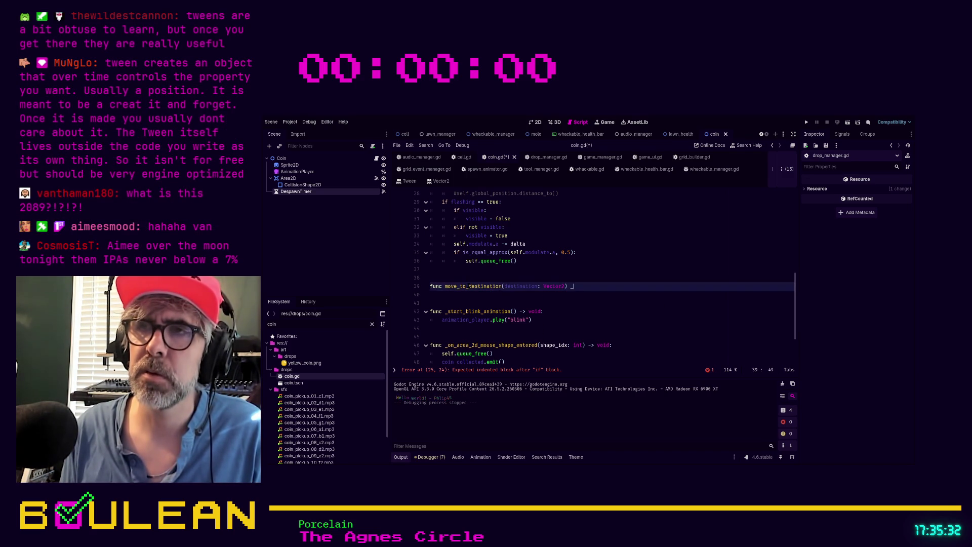
pyautogui.press('BackSpace')
pyautogui.write('> void:')
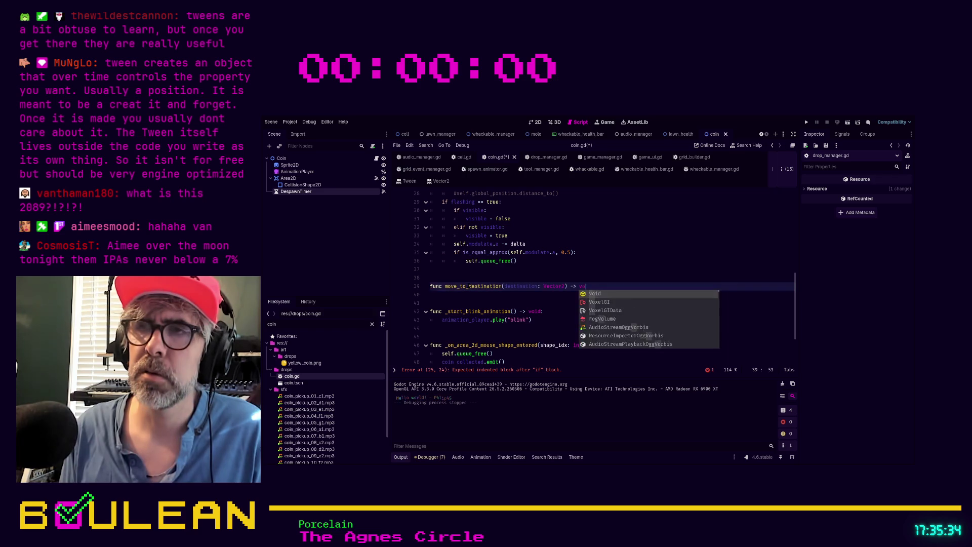
pyautogui.press('Return')
pyautogui.hotkey('ctrl', 'v')
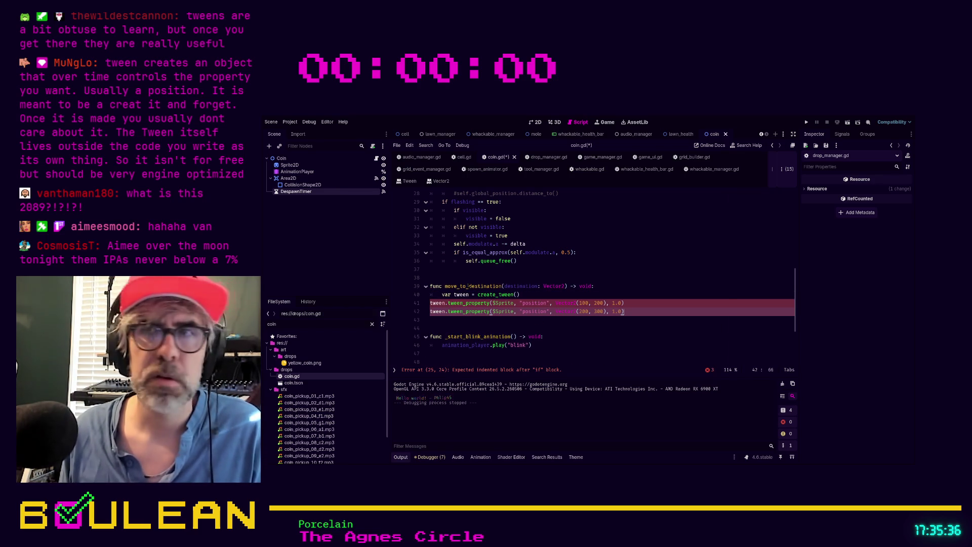
# - Indent the first tween_property line into the function and comment out the second one
pyautogui.click(430, 302)
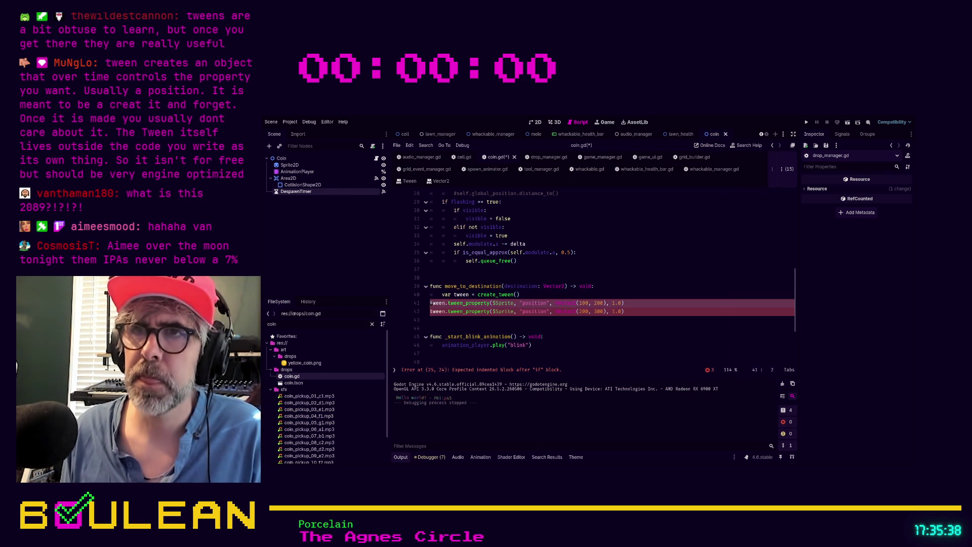
pyautogui.press('Tab')
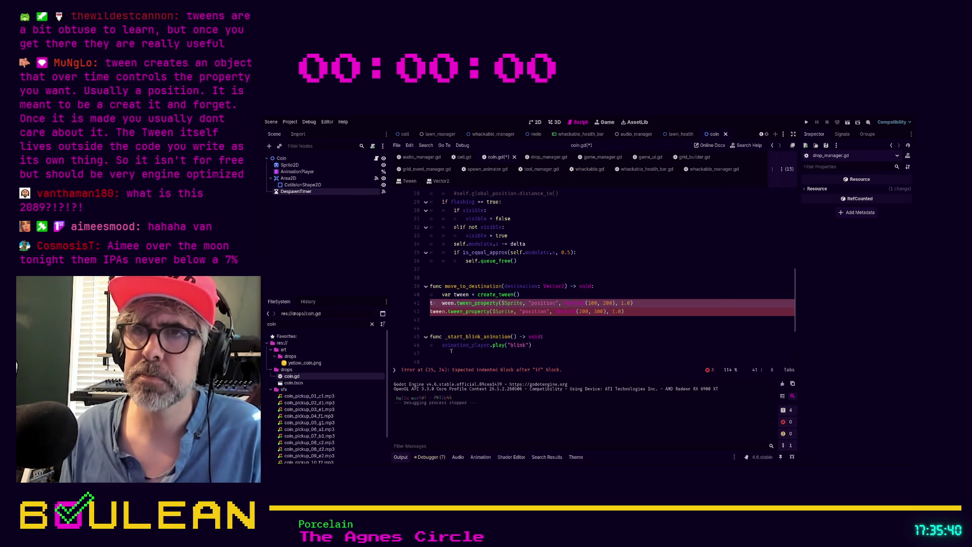
pyautogui.press('BackSpace')
pyautogui.press('Down')
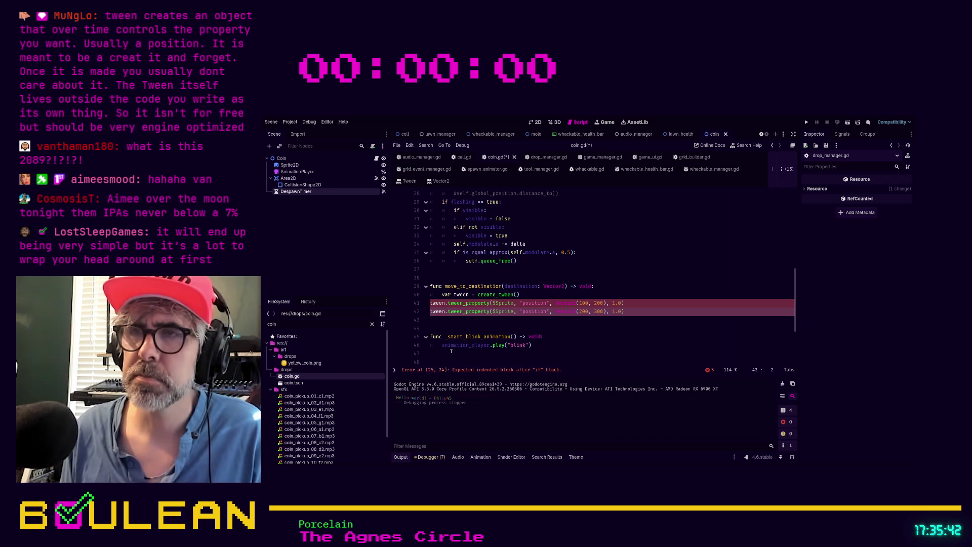
pyautogui.hotkey('ctrl', 'k')
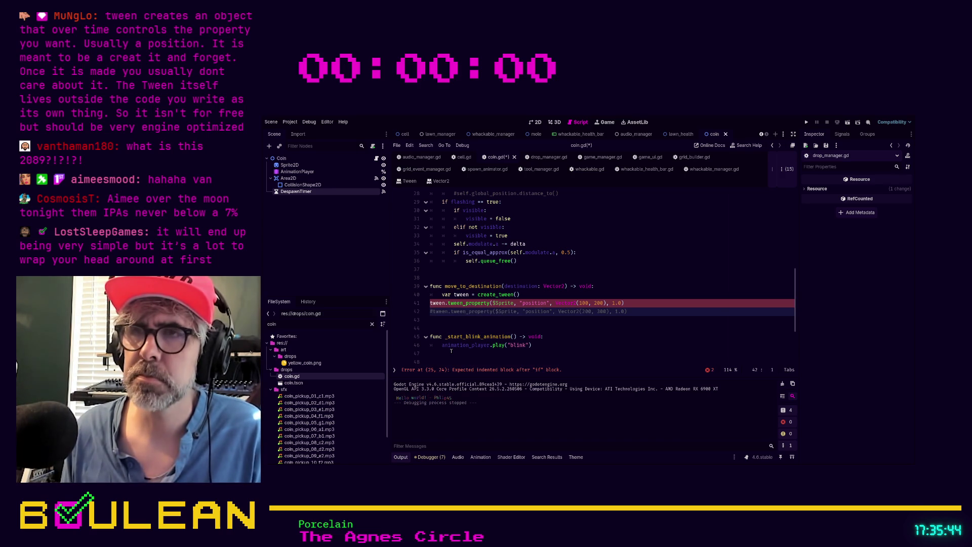
pyautogui.click(431, 303)
pyautogui.press('Tab')
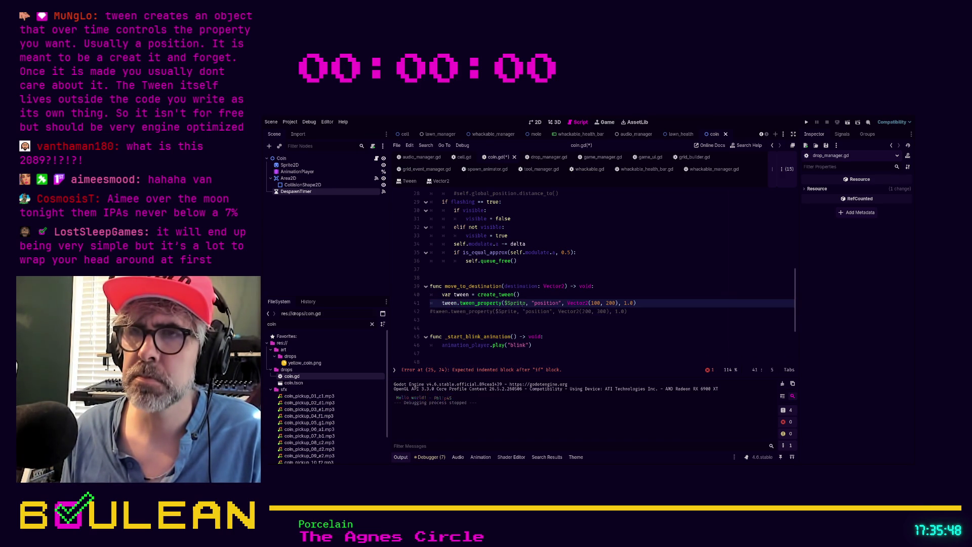
# - Replace $Sprite with self and Vector2(100, 200) with destination in the tween_property call
pyautogui.click(516, 303)
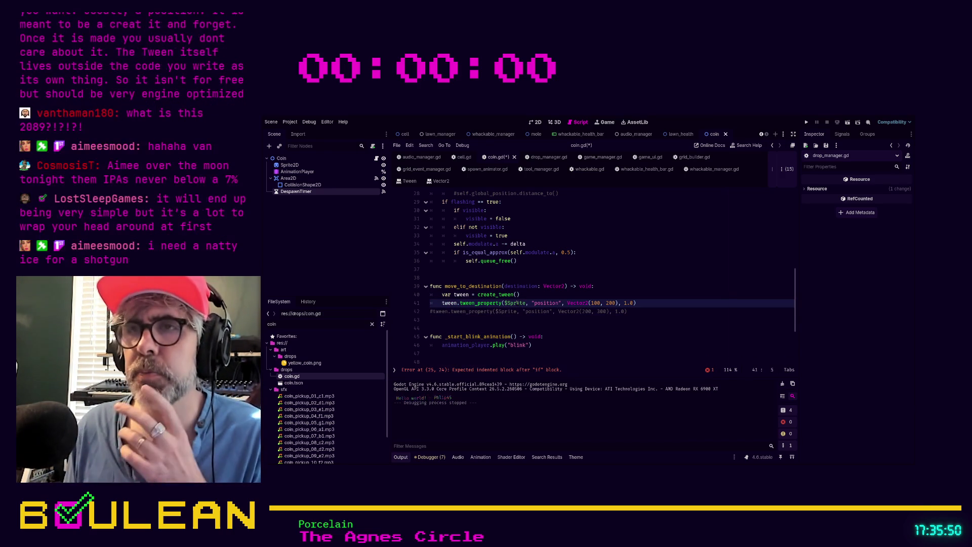
pyautogui.doubleClick(516, 302)
pyautogui.write('self')
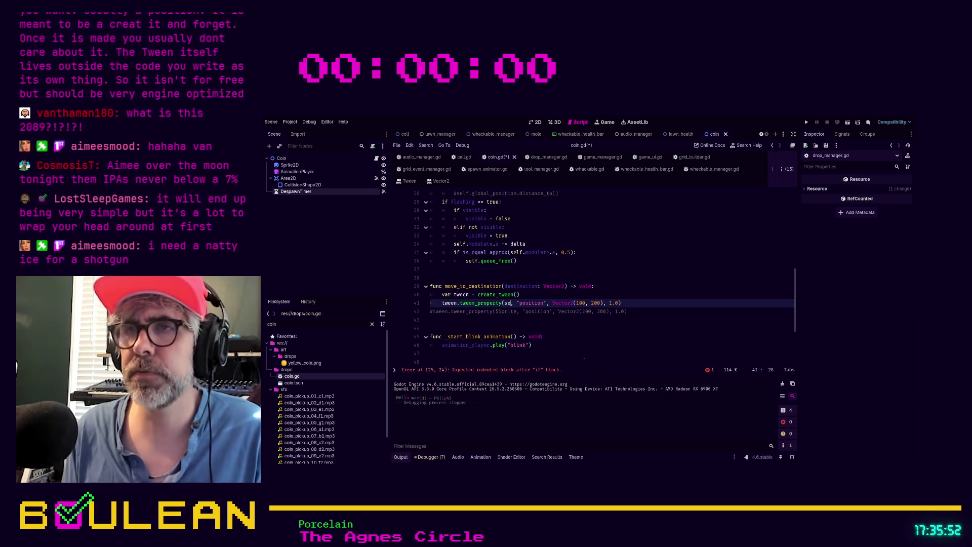
pyautogui.click(567, 294)
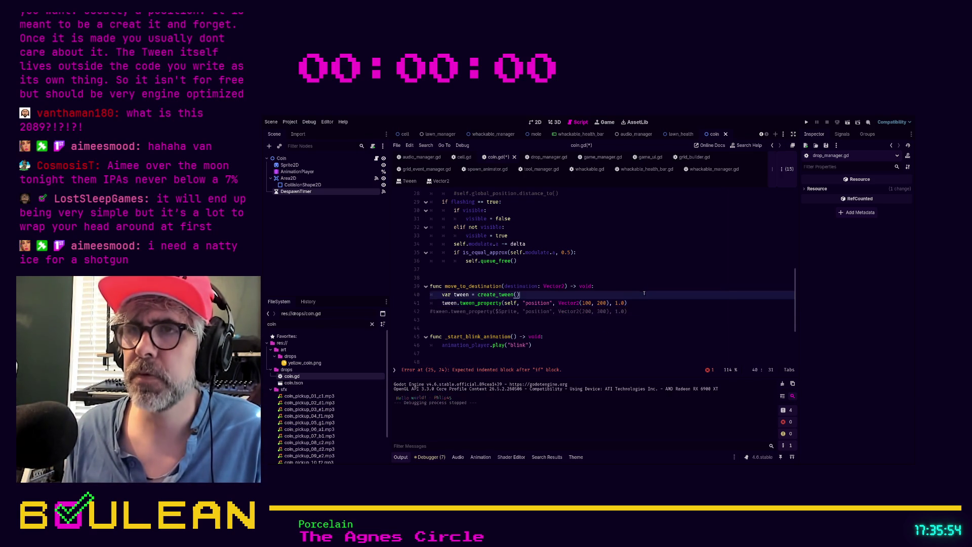
pyautogui.click(559, 303)
pyautogui.keyDown('shift'); pyautogui.click(606, 302); pyautogui.keyUp('shift')
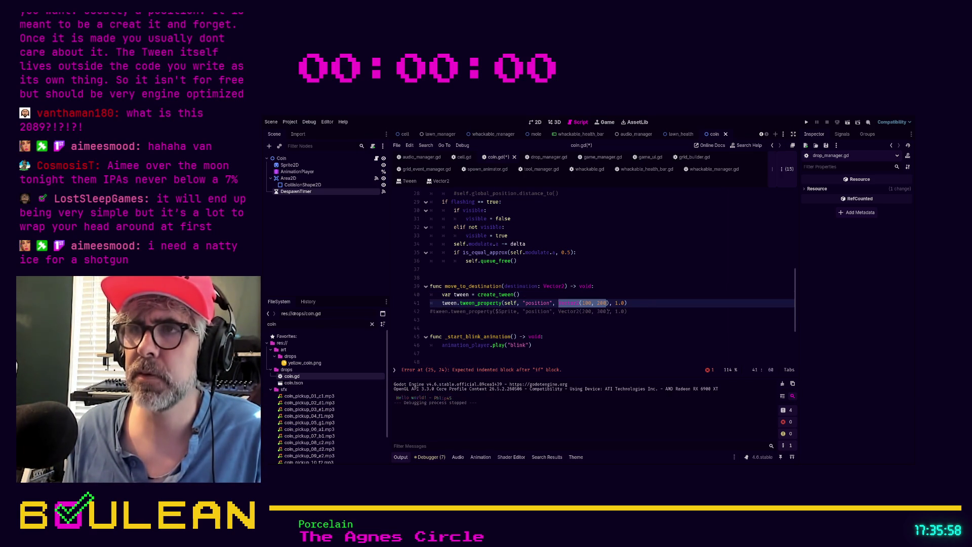
pyautogui.write('dest')
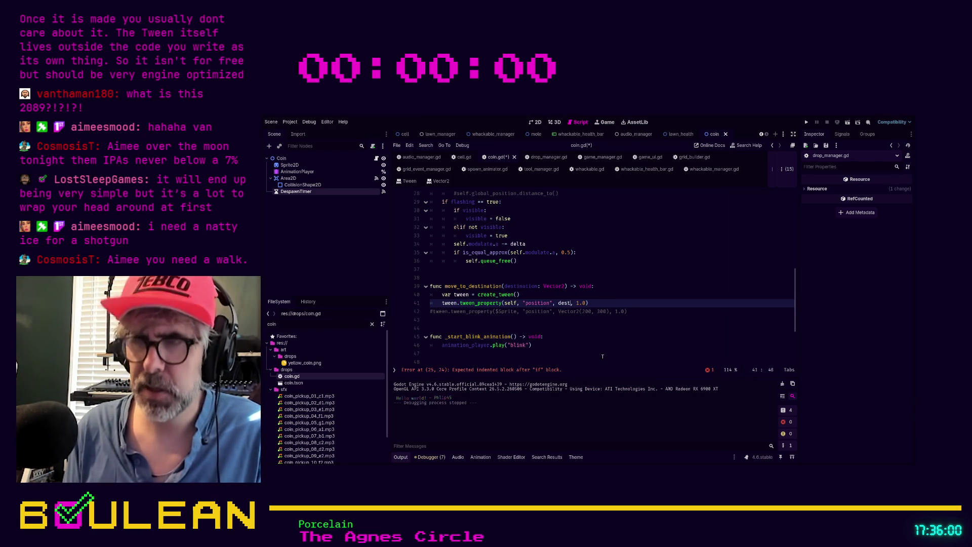
pyautogui.write('ination')
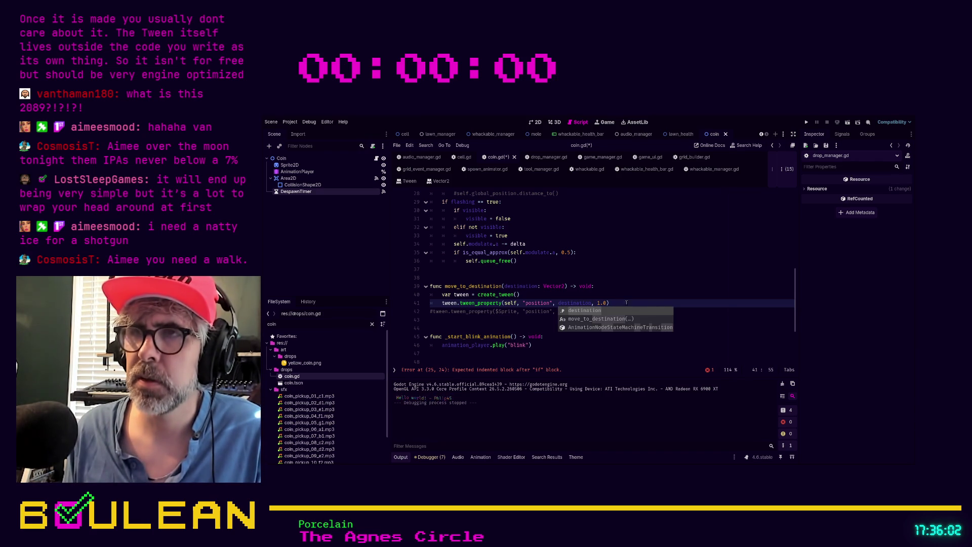
pyautogui.click(624, 302)
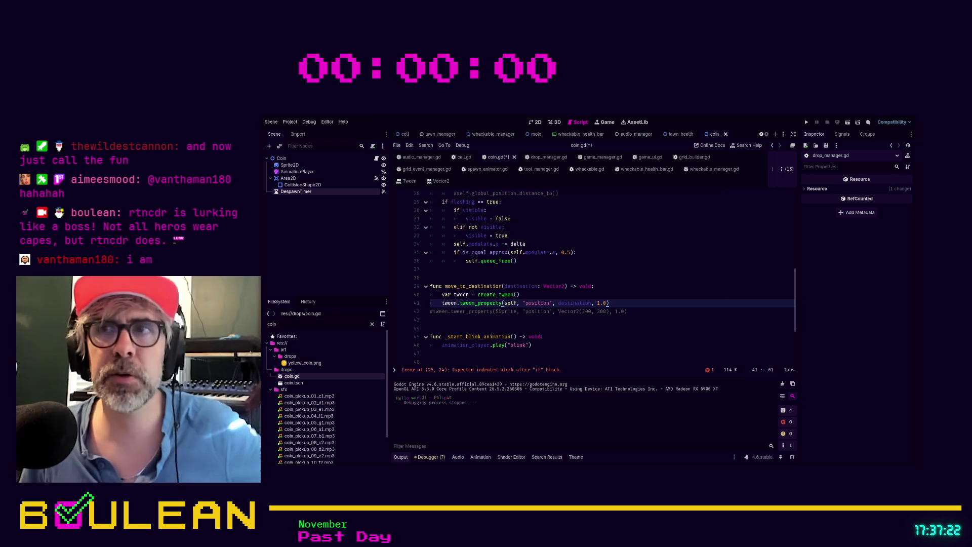
pyautogui.press('Down')
pyautogui.press('Down')
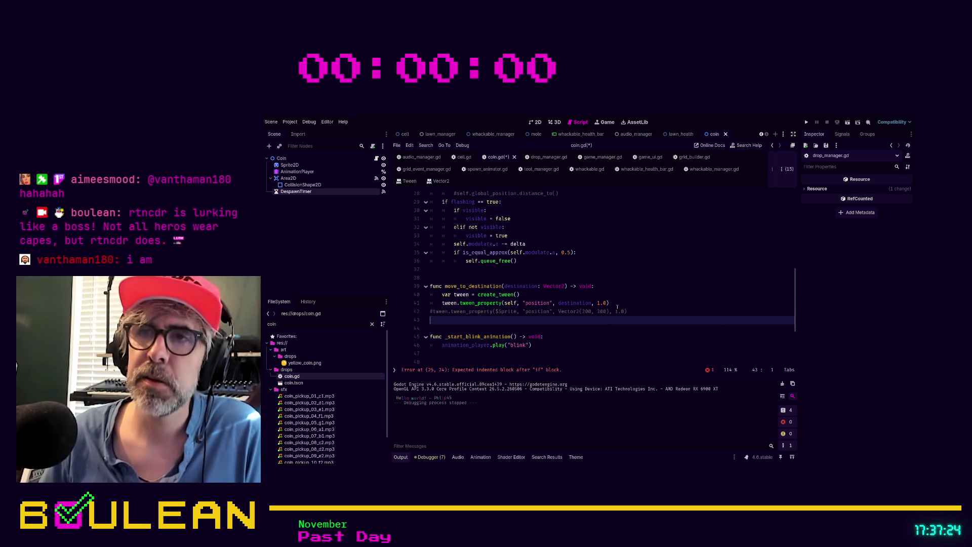
# - Indent the commented-out tween_property line 42 into move_to_destination and save coin.gd
pyautogui.scroll(3, 618, 298)
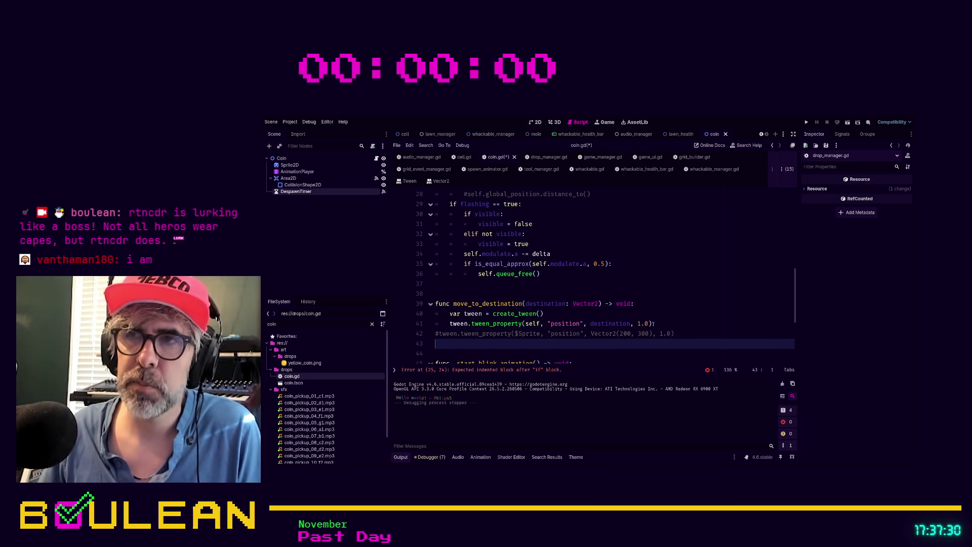
pyautogui.click(561, 323)
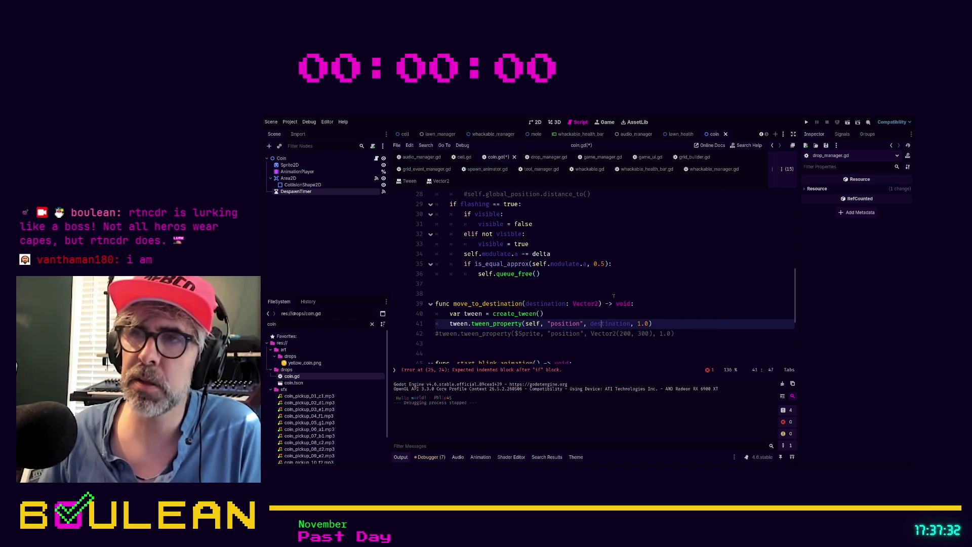
pyautogui.click(601, 322)
pyautogui.scroll(-1, 620, 298)
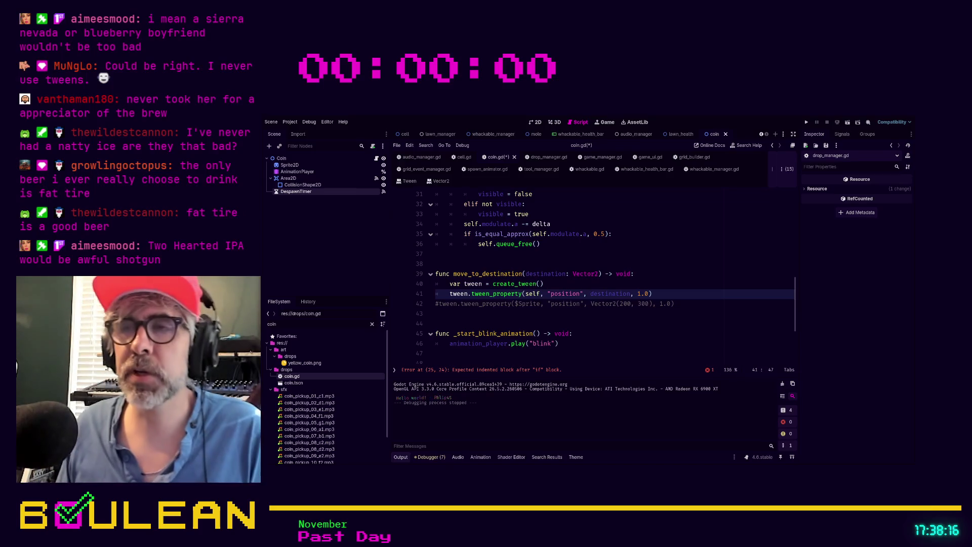
pyautogui.click(512, 314)
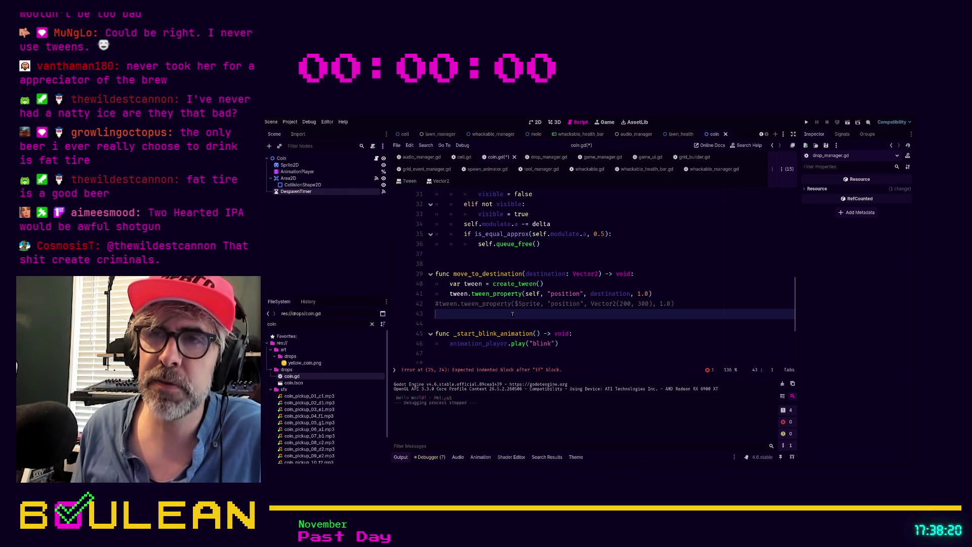
pyautogui.press('Up')
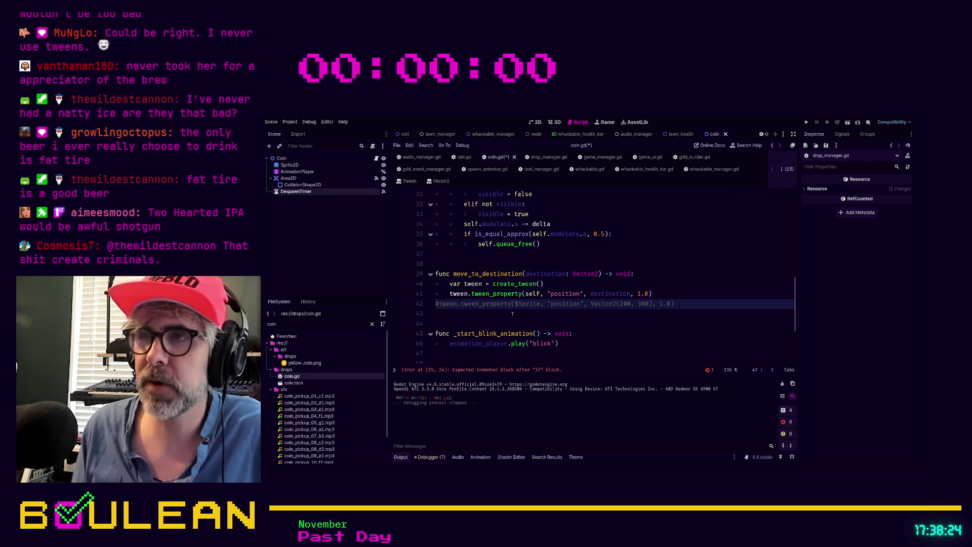
pyautogui.press('Tab')
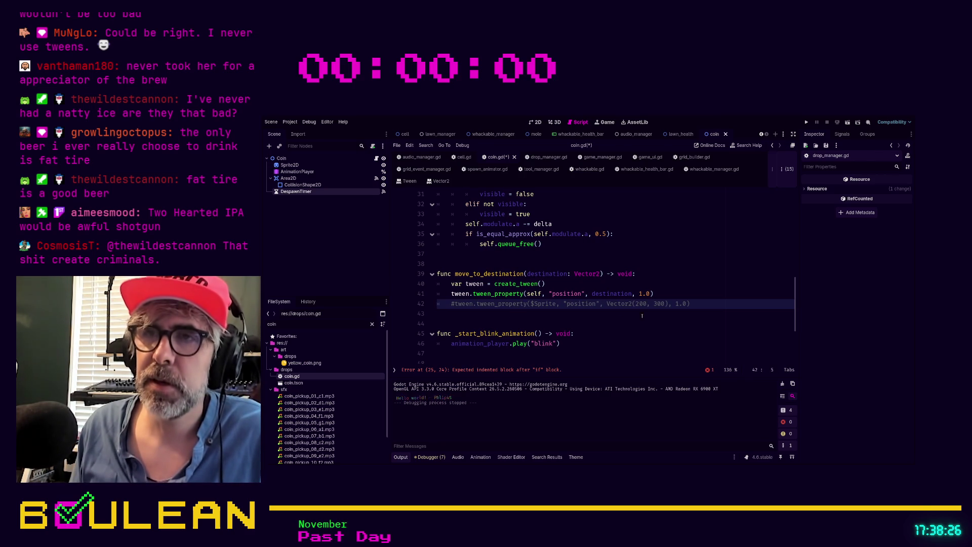
pyautogui.click(658, 294)
pyautogui.hotkey('ctrl', 's')
pyautogui.press('Up')
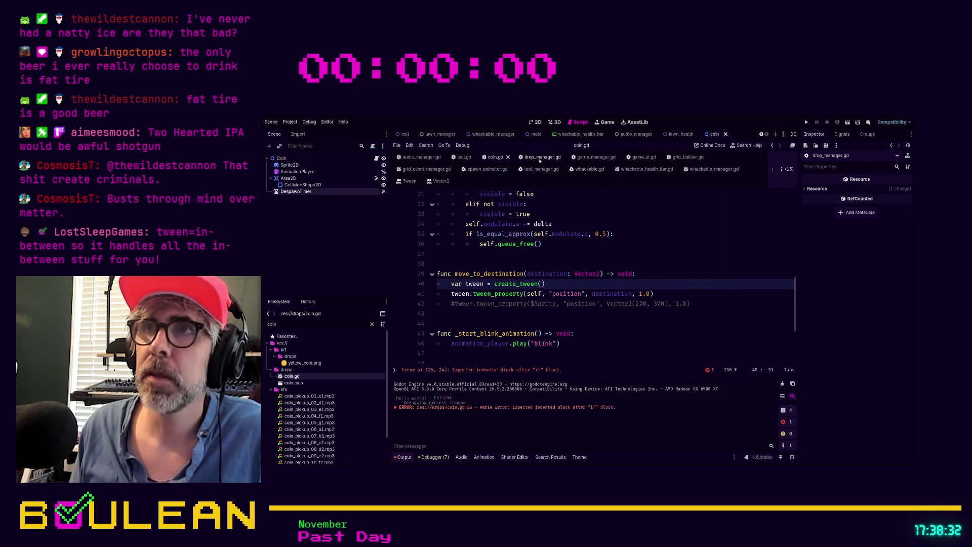
pyautogui.click(542, 158)
pyautogui.scroll(-2, 495, 270)
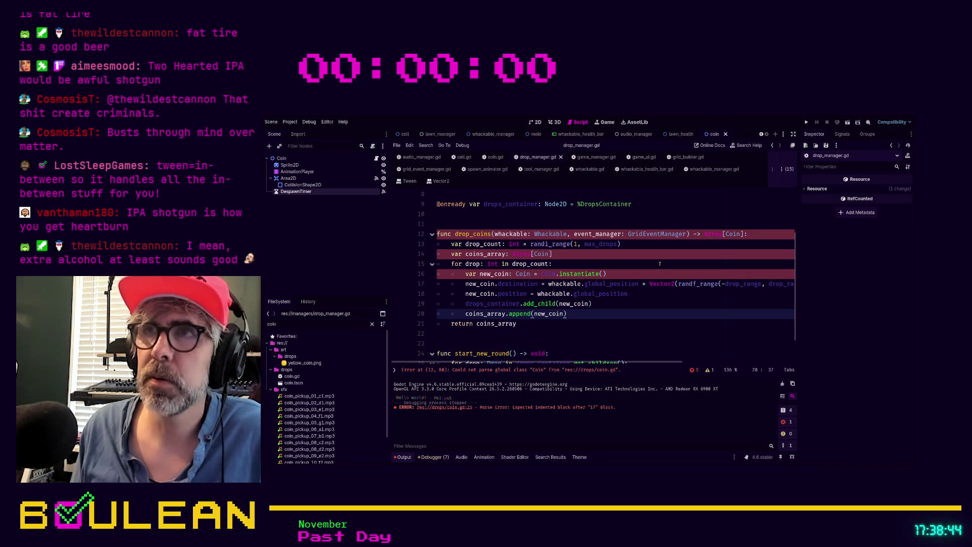
pyautogui.click(491, 158)
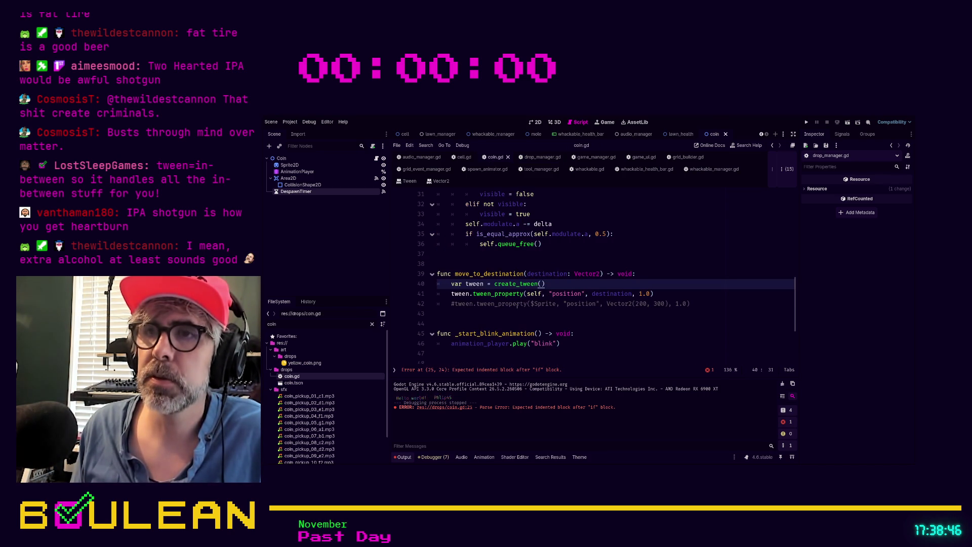
# - Delete the unfinished 'if not has_arrived' block on lines 25–28, save coin.gd, and switch to drop_manager.gd
pyautogui.click(513, 313)
pyautogui.click(509, 370)
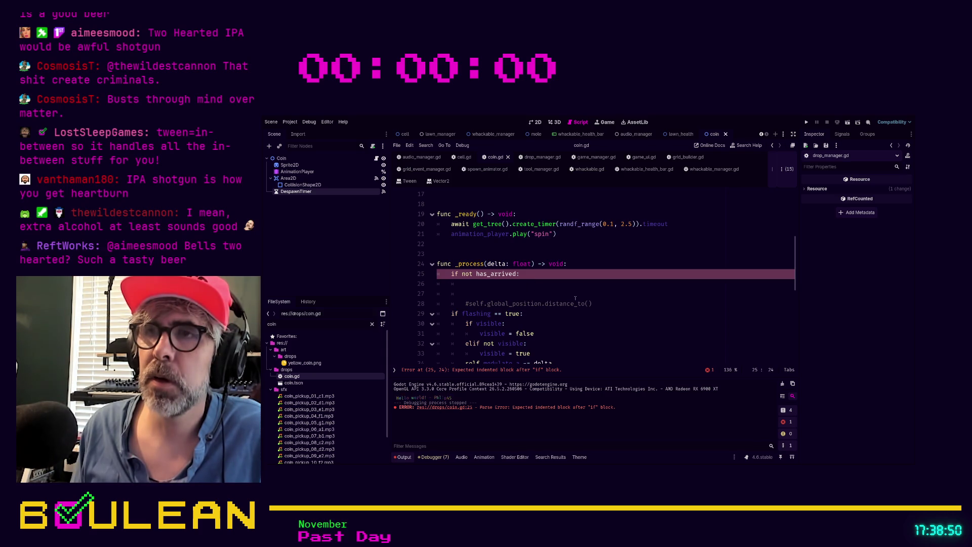
pyautogui.moveTo(592, 304); pyautogui.dragTo(433, 274)
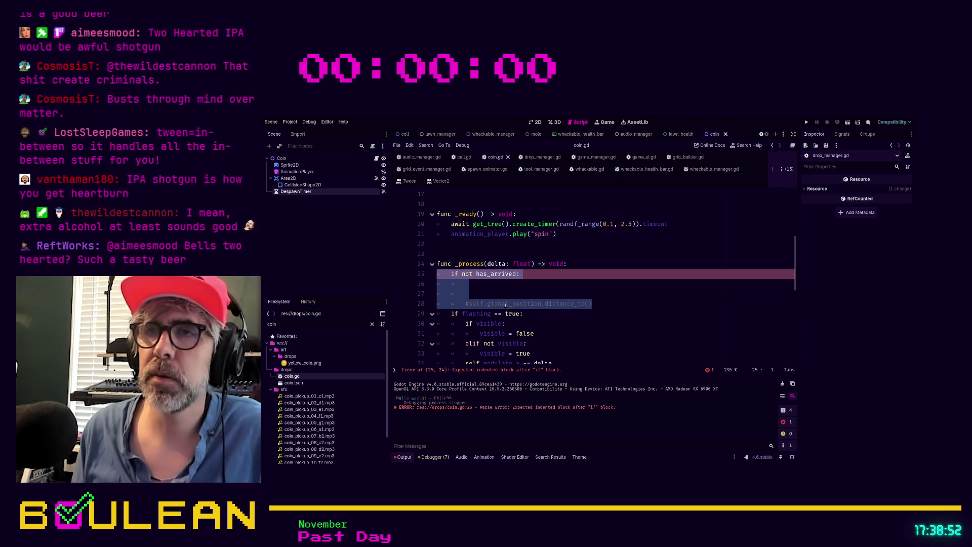
pyautogui.press('BackSpace')
pyautogui.press('BackSpace')
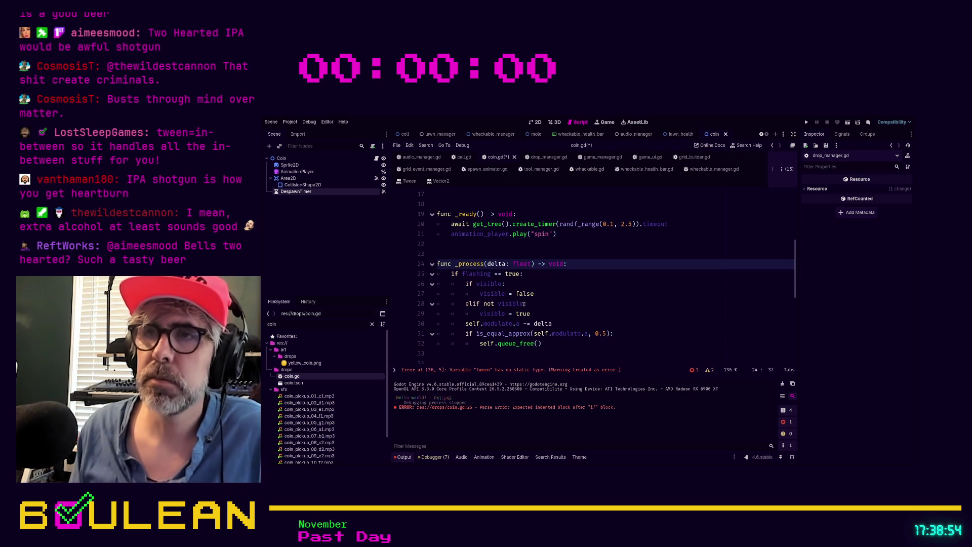
pyautogui.click(536, 293)
pyautogui.hotkey('ctrl', 's')
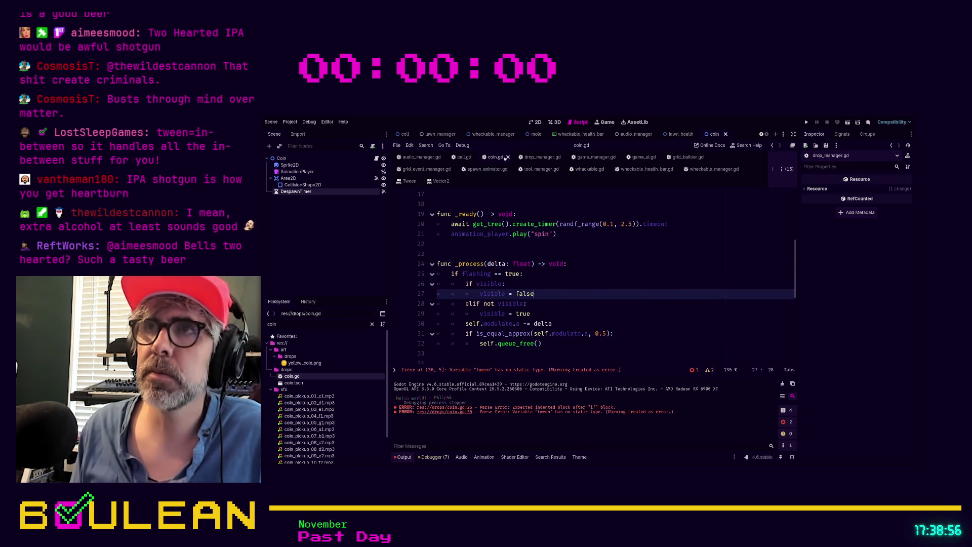
pyautogui.click(539, 157)
pyautogui.click(593, 258)
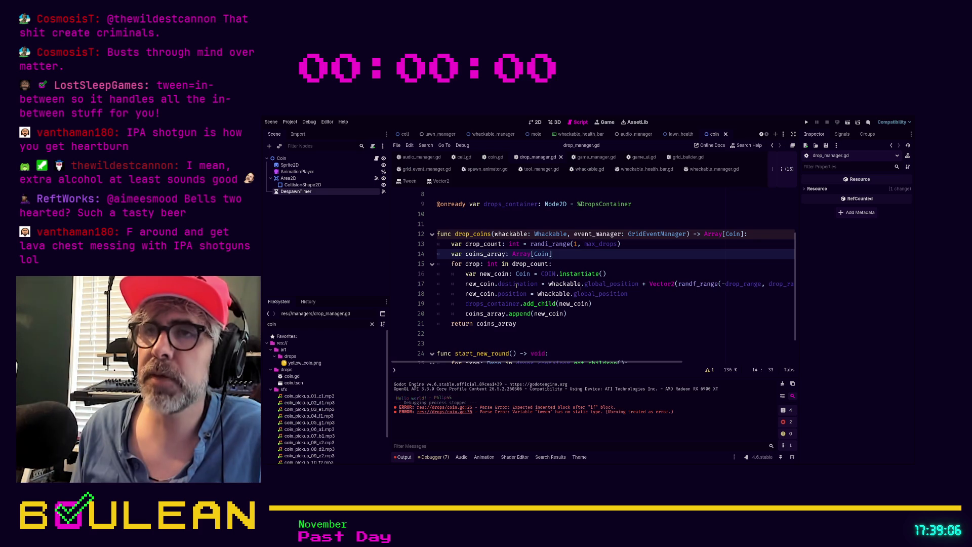
# - Add a new_coin.move_to_destination(destination) call after the add_child line in drop_coins
pyautogui.click(651, 294)
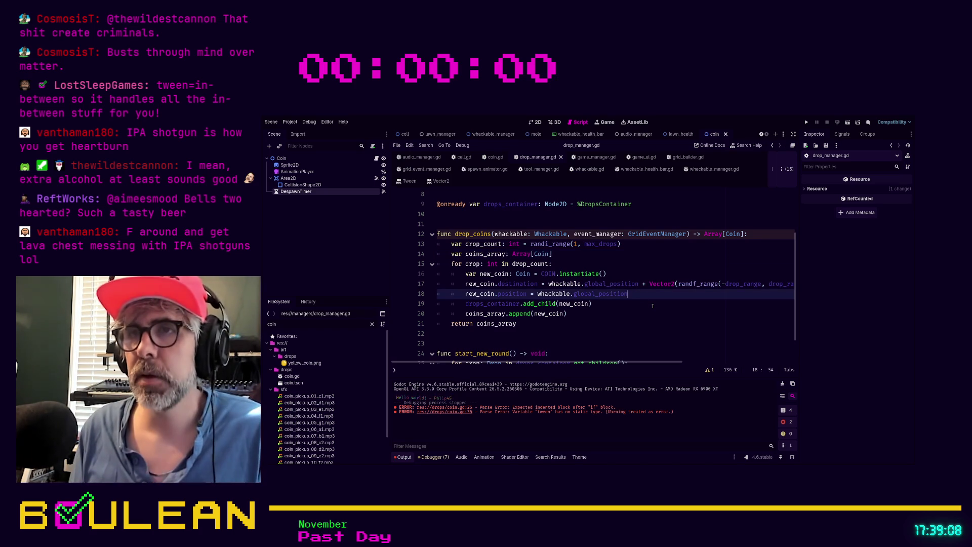
pyautogui.click(653, 305)
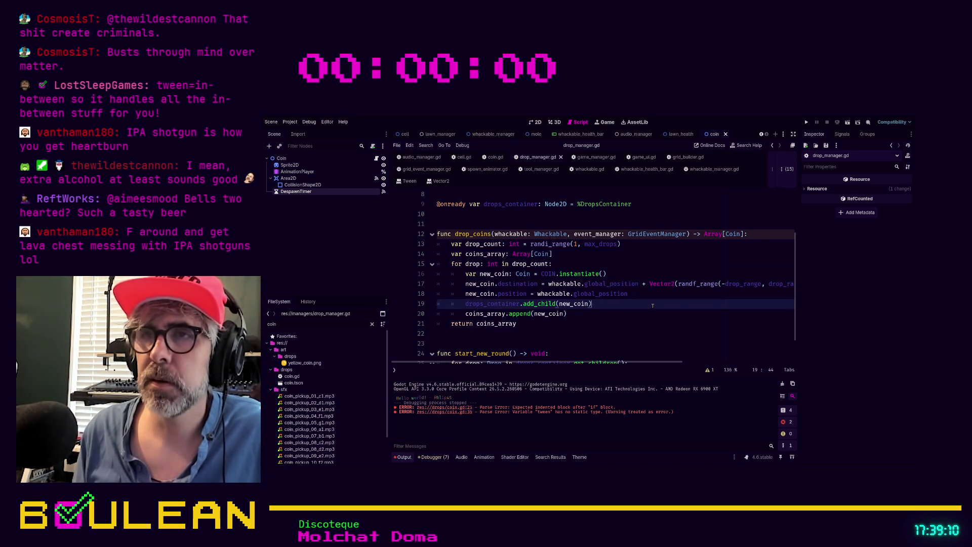
pyautogui.press('Return')
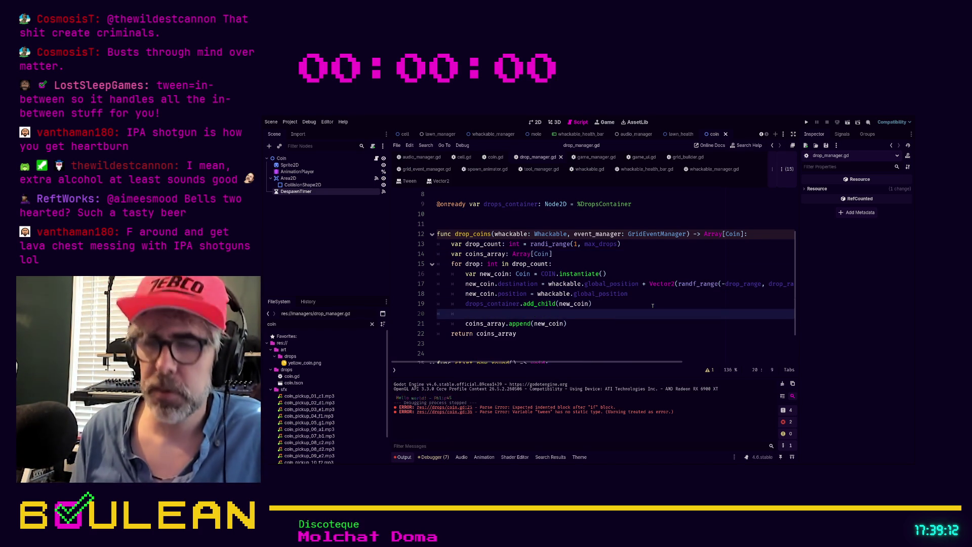
pyautogui.write('new_coin.')
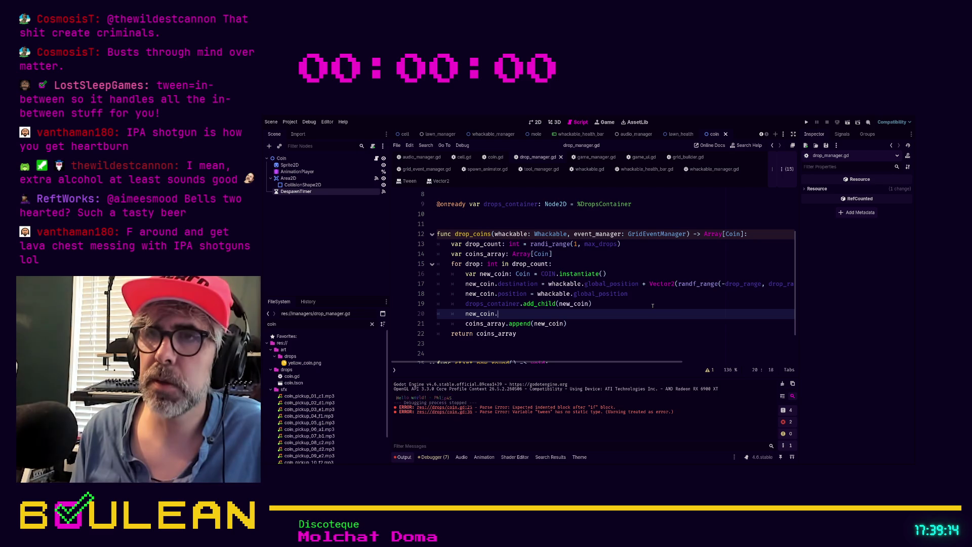
pyautogui.write('mo')
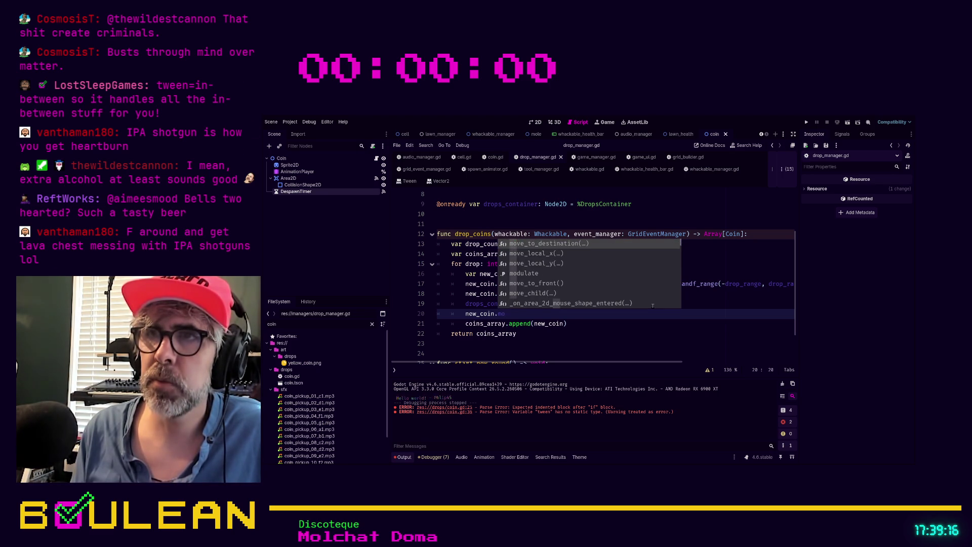
pyautogui.press('Return')
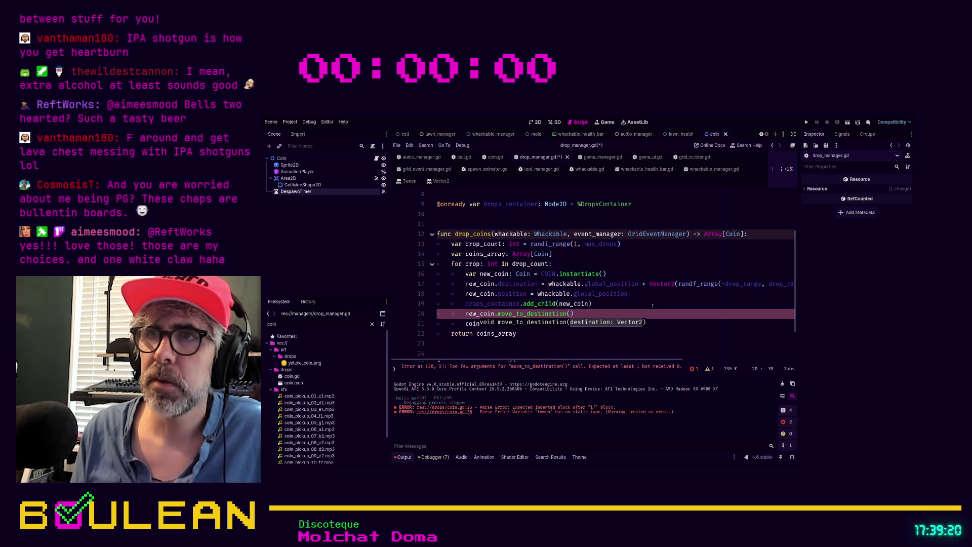
pyautogui.write('destination')
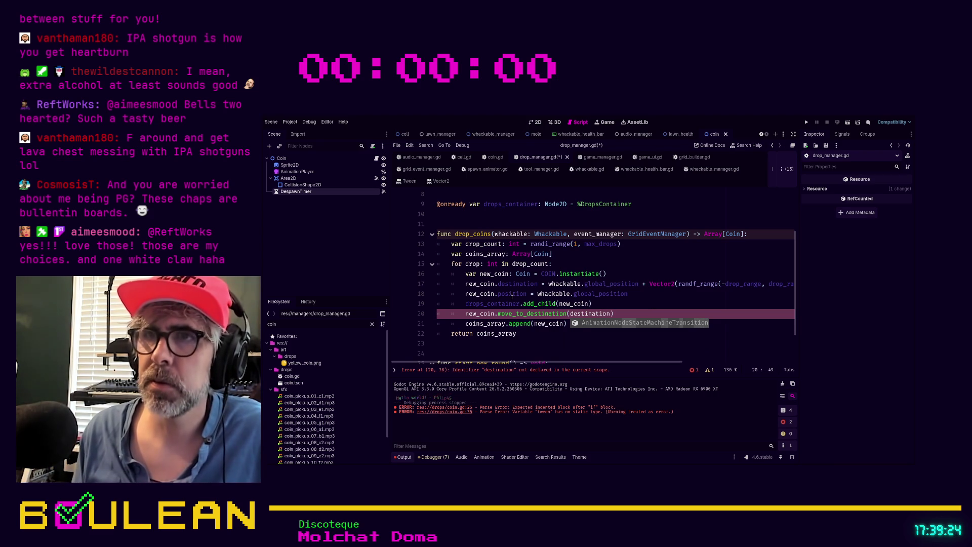
# - Turn line 17 into a local 'var destination: Vector2' declaration and save drop_manager.gd
pyautogui.click(500, 284)
pyautogui.press('BackSpace')
pyautogui.press('BackSpace')
pyautogui.press('BackSpace')
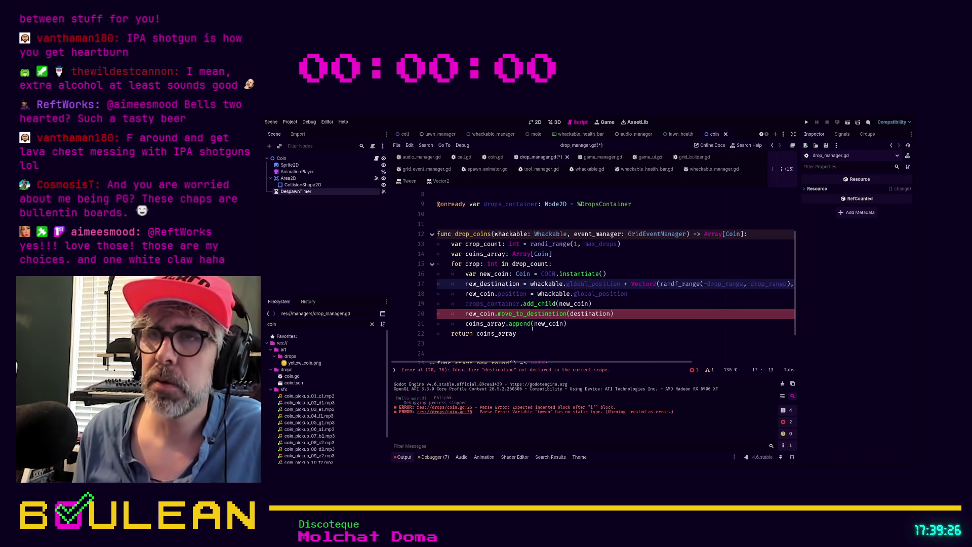
pyautogui.write('var')
pyautogui.hotkey('ctrl', 'Right')
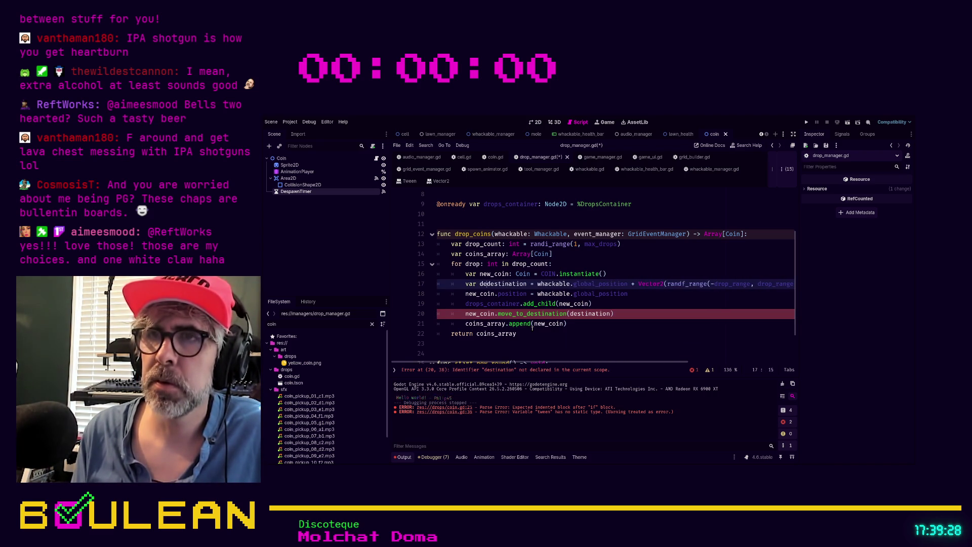
pyautogui.write(': Vector2')
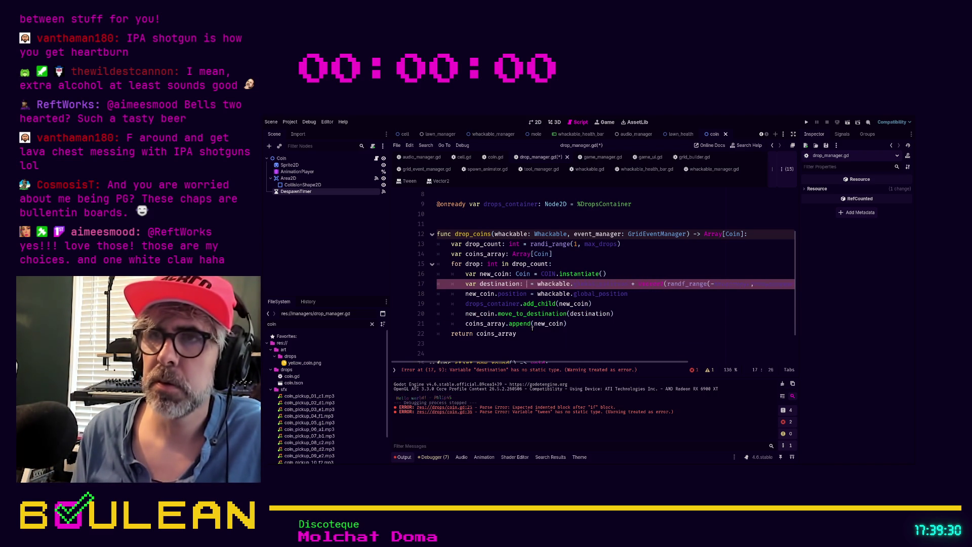
pyautogui.click(661, 312)
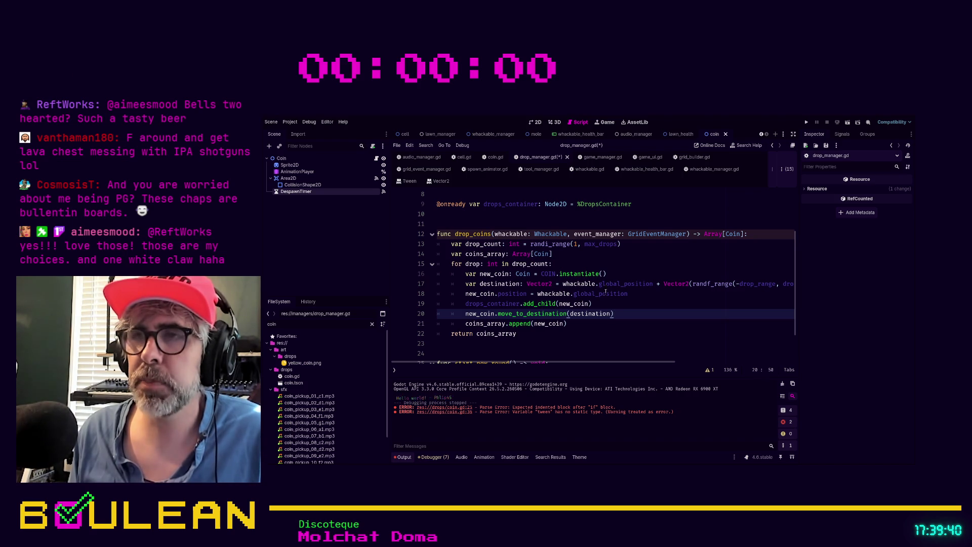
pyautogui.click(606, 303)
pyautogui.hotkey('ctrl', 's')
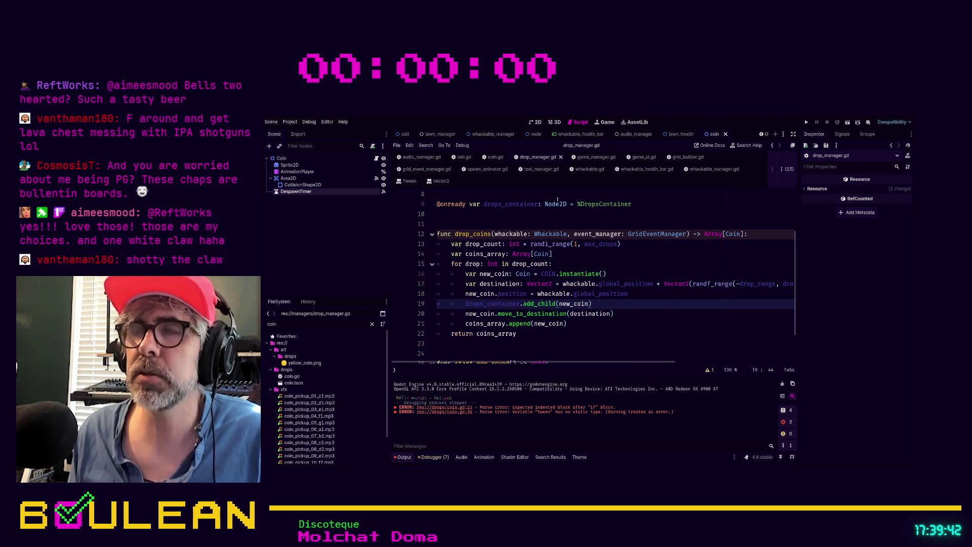
pyautogui.click(494, 157)
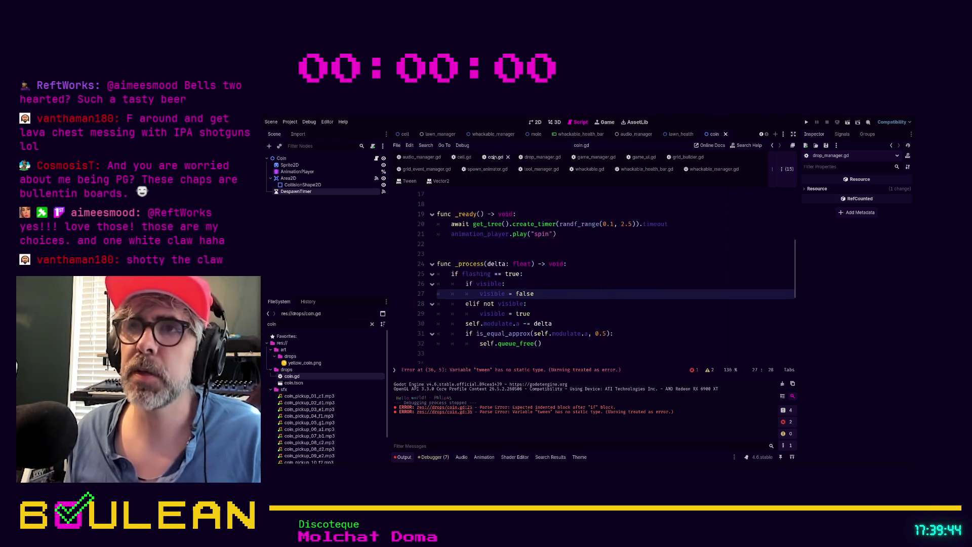
# - Comment out the has_arrvide variable declaration on line 9 of coin.gd
pyautogui.scroll(3, 576, 255)
pyautogui.scroll(-3, 576, 255)
pyautogui.scroll(5, 576, 255)
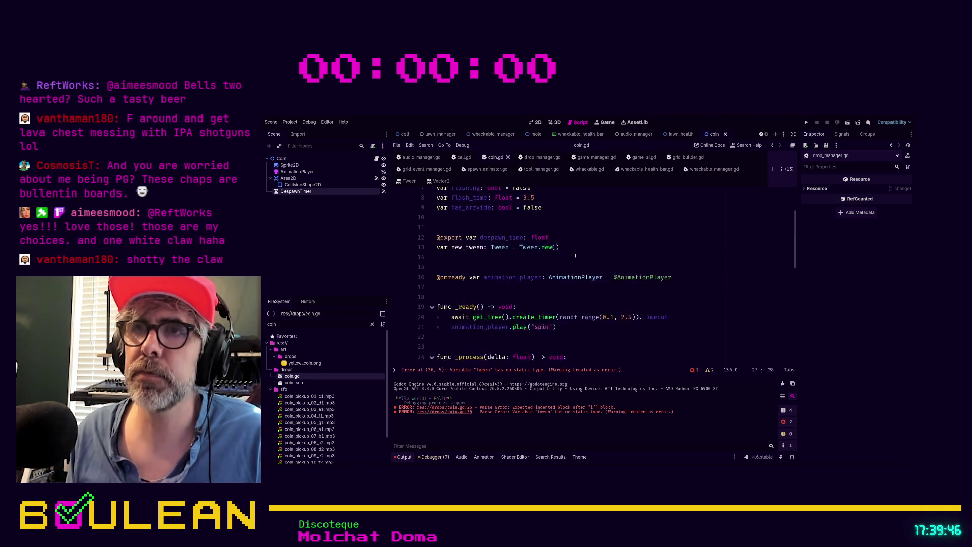
pyautogui.click(560, 247)
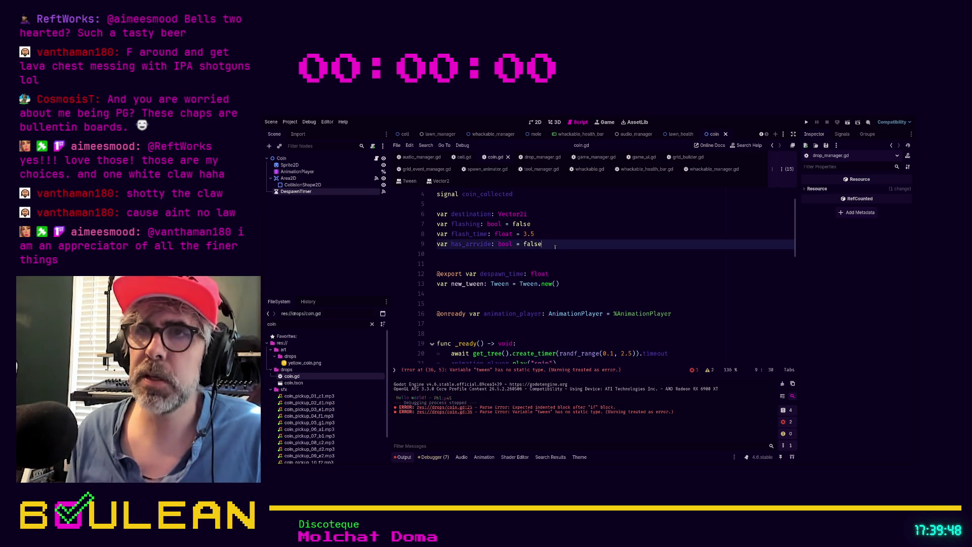
pyautogui.hotkey('ctrl', 'k')
pyautogui.press('Up')
pyautogui.press('Up')
pyautogui.press('Up')
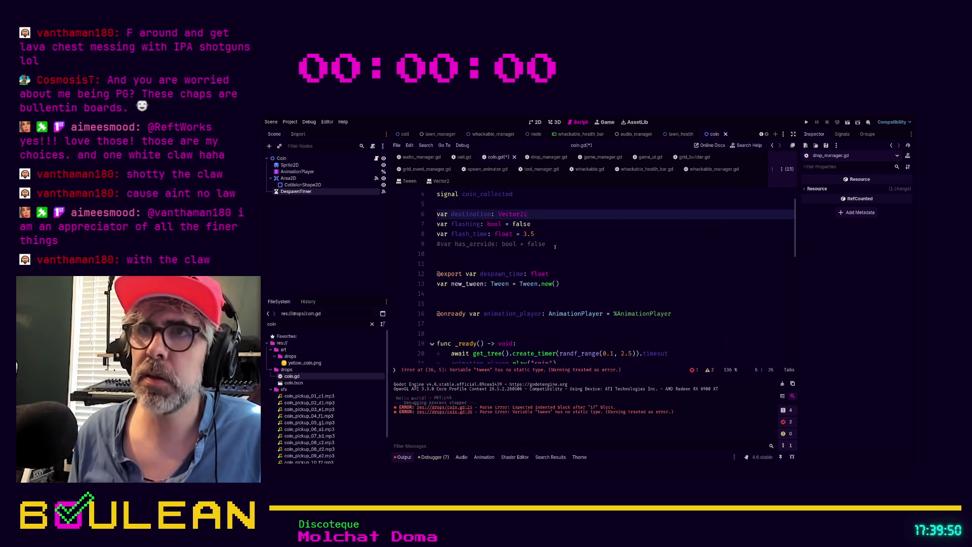
# - Change line 36 to 'var tween: Tween = create_tween()', save coin.gd, and run the game with F5
pyautogui.scroll(-3, 555, 247)
pyautogui.scroll(-5, 555, 247)
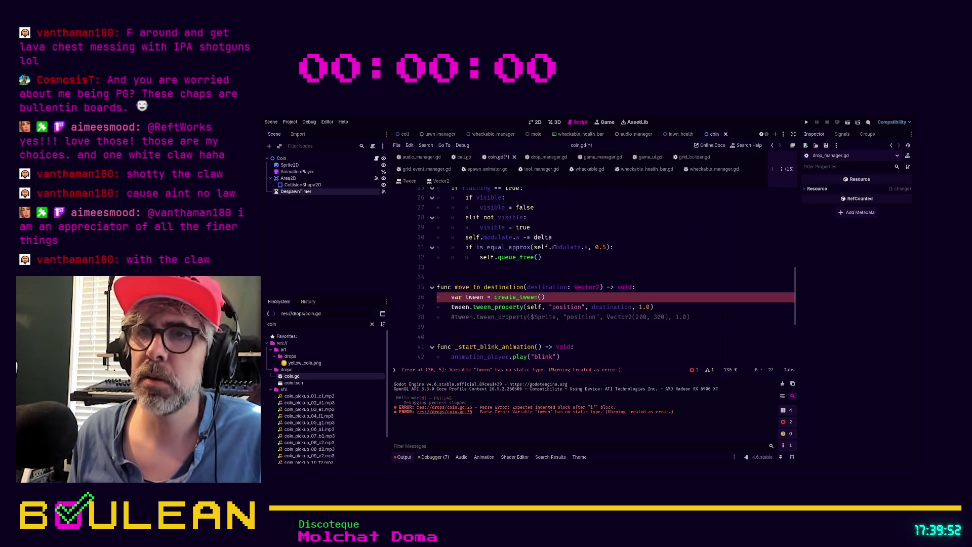
pyautogui.click(559, 297)
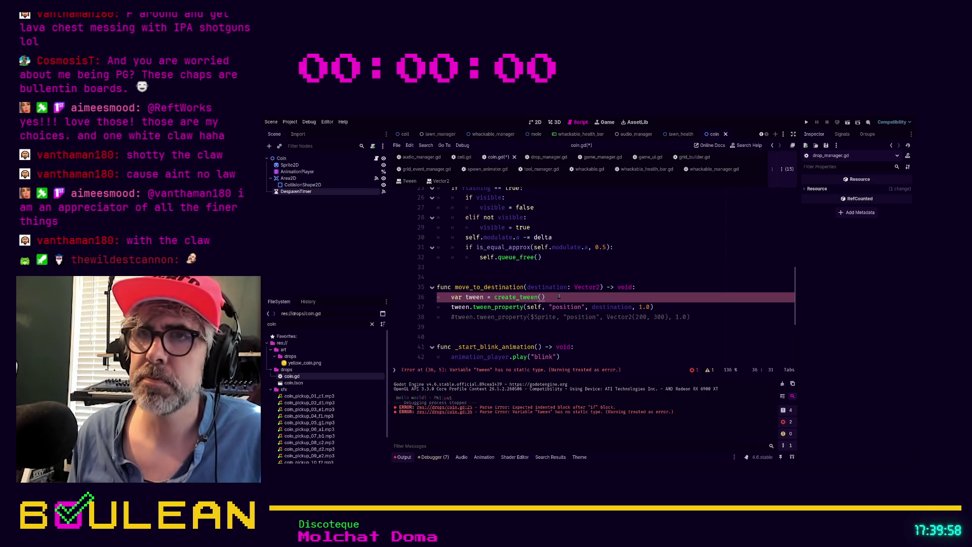
pyautogui.scroll(-1, 559, 296)
pyautogui.scroll(-1, 558, 296)
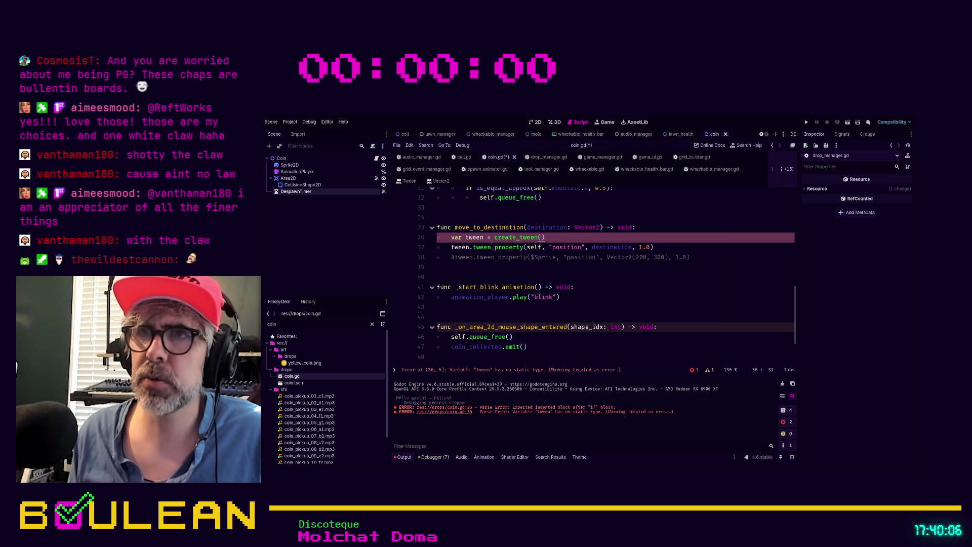
pyautogui.scroll(1, 492, 242)
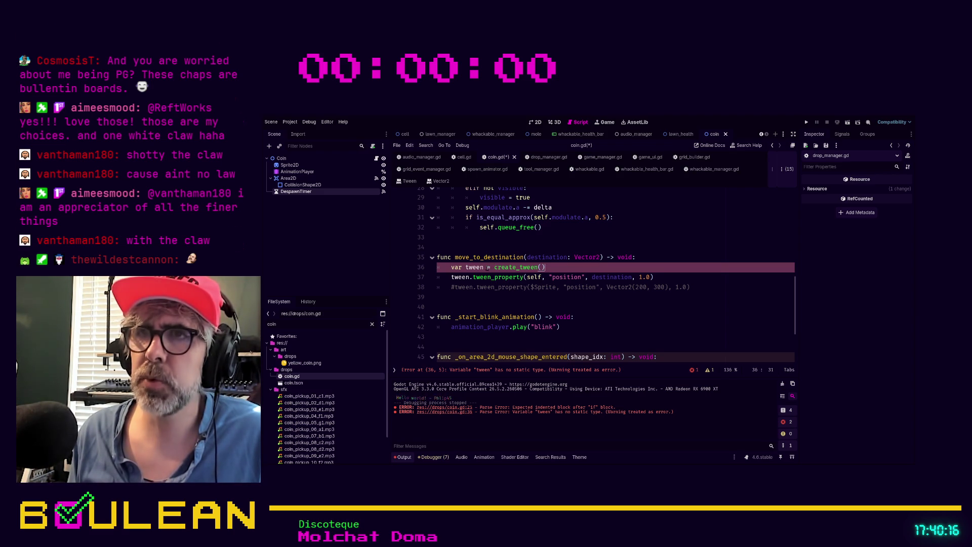
pyautogui.click(487, 267)
pyautogui.write('Tween')
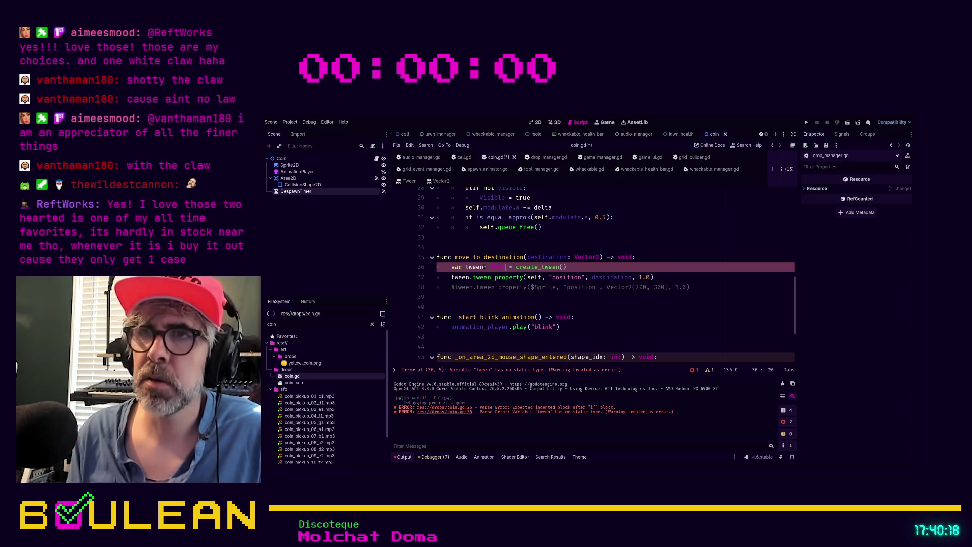
pyautogui.click(656, 268)
pyautogui.hotkey('ctrl', 's')
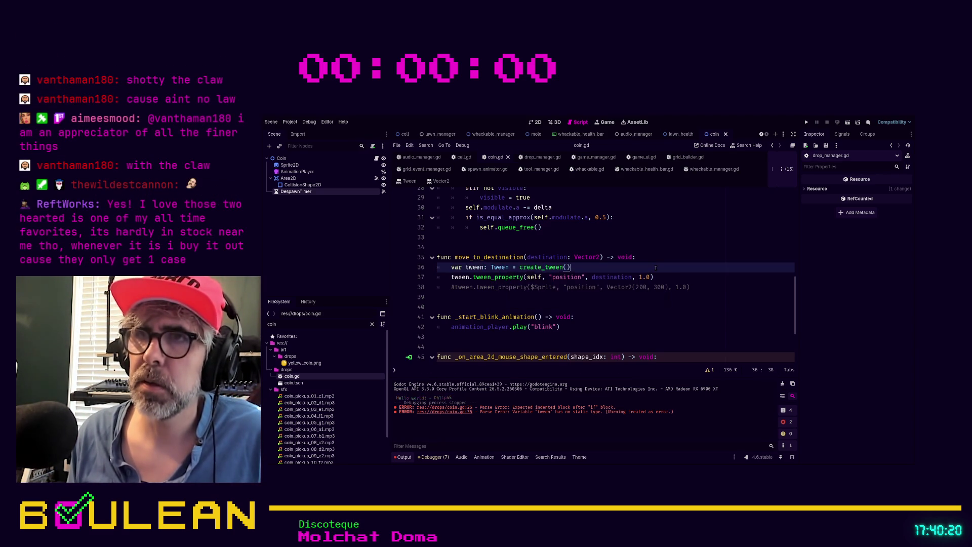
pyautogui.click(695, 287)
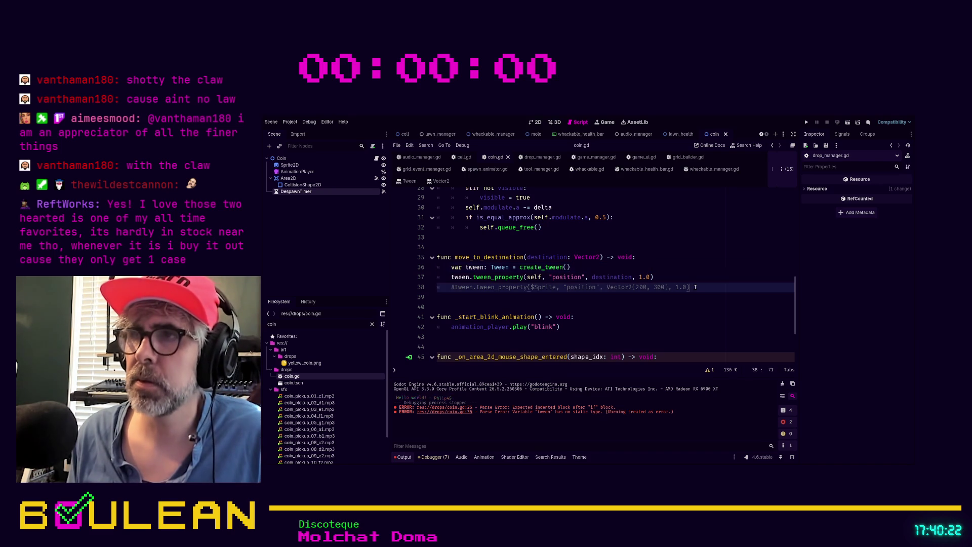
pyautogui.press('F5')
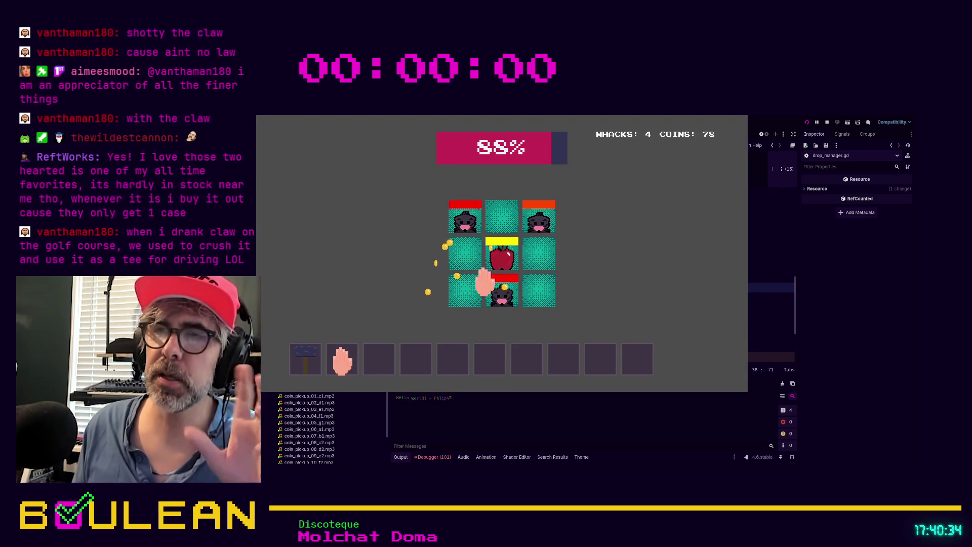
# - Whack moles in the bottom, middle and left holes to collect coins
pyautogui.click(504, 301)
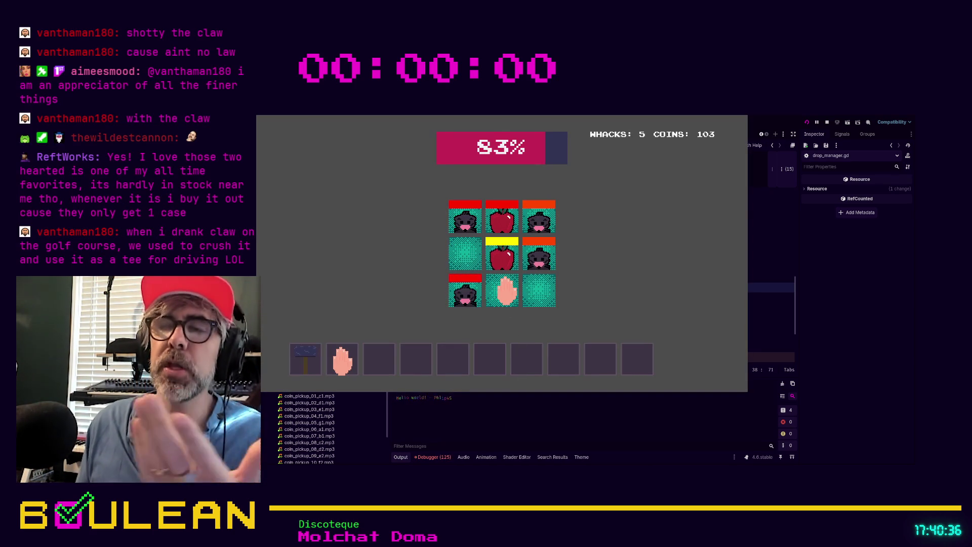
pyautogui.click(500, 256)
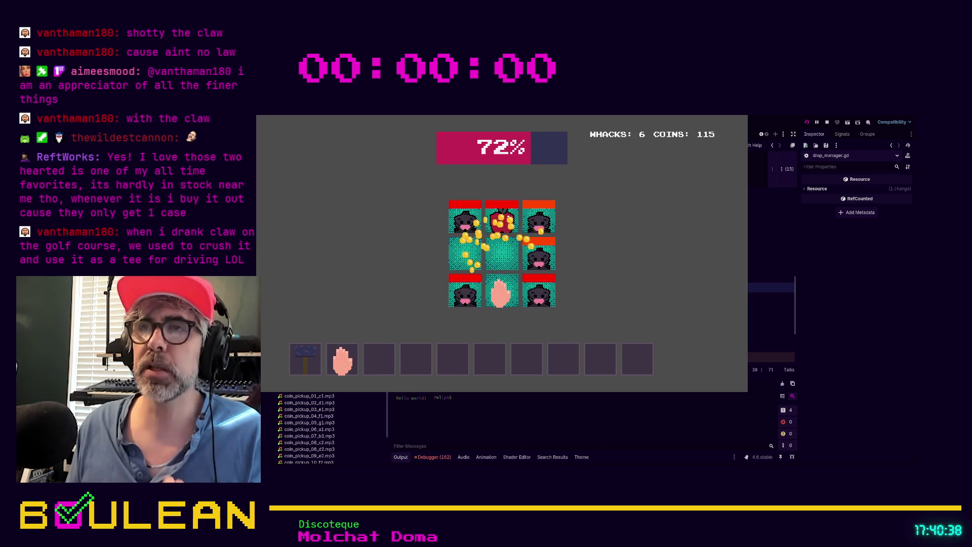
pyautogui.click(469, 298)
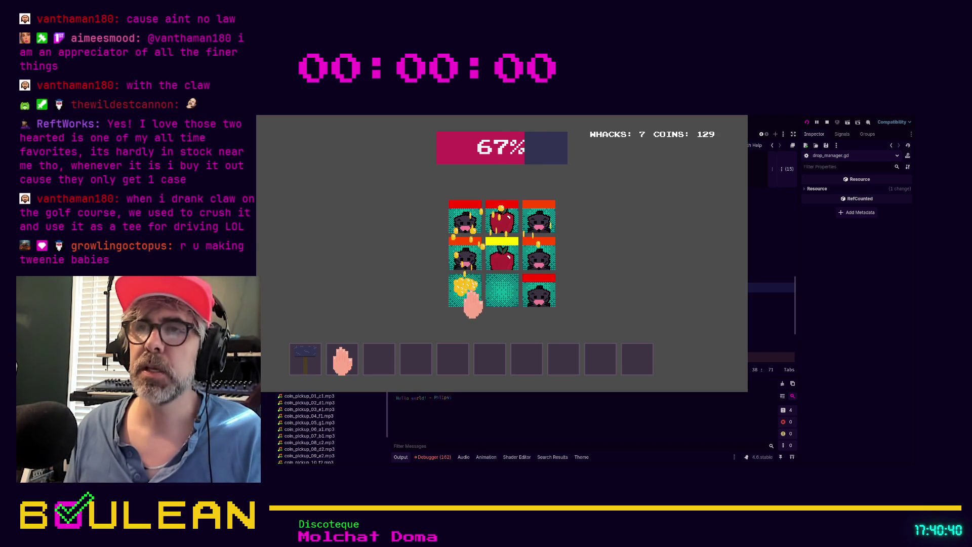
pyautogui.click(542, 299)
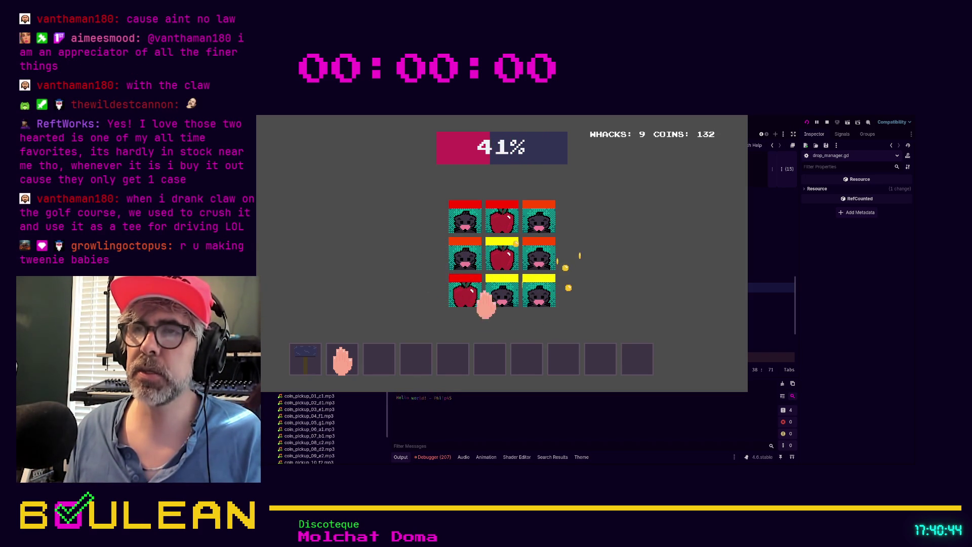
pyautogui.click(463, 289)
pyautogui.click(494, 263)
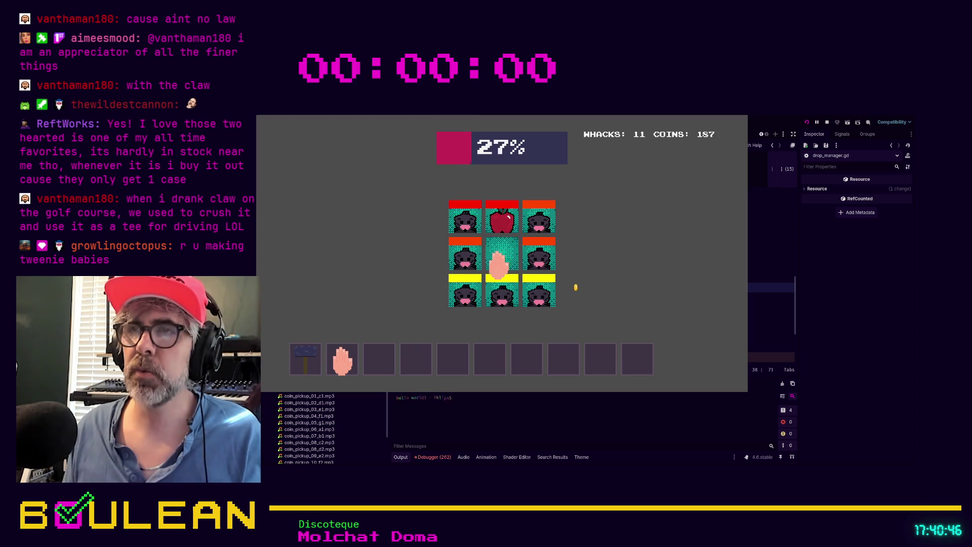
pyautogui.click(463, 257)
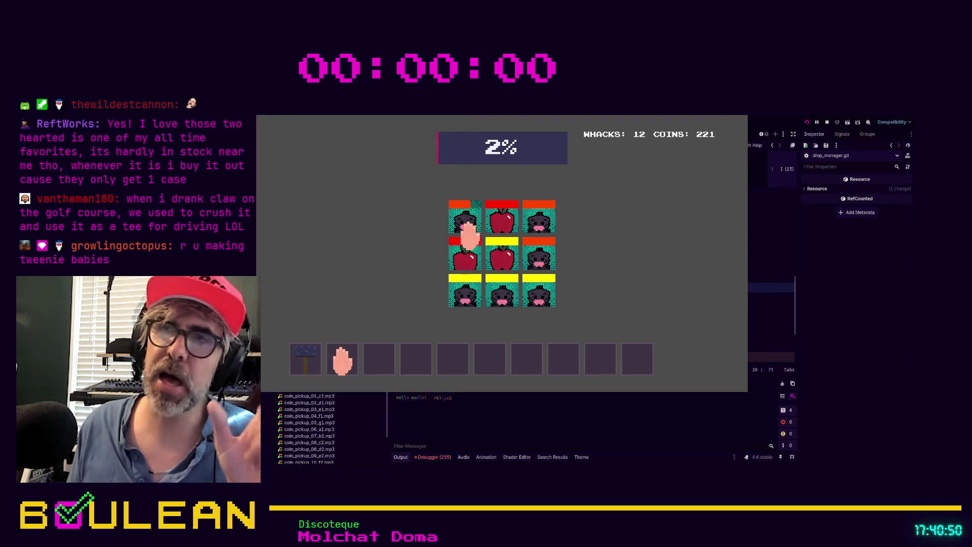
# - Restart after the lawn is ruined and whack the left-middle and bottom-middle apples
pyautogui.click(476, 268)
pyautogui.click(462, 256)
pyautogui.click(499, 298)
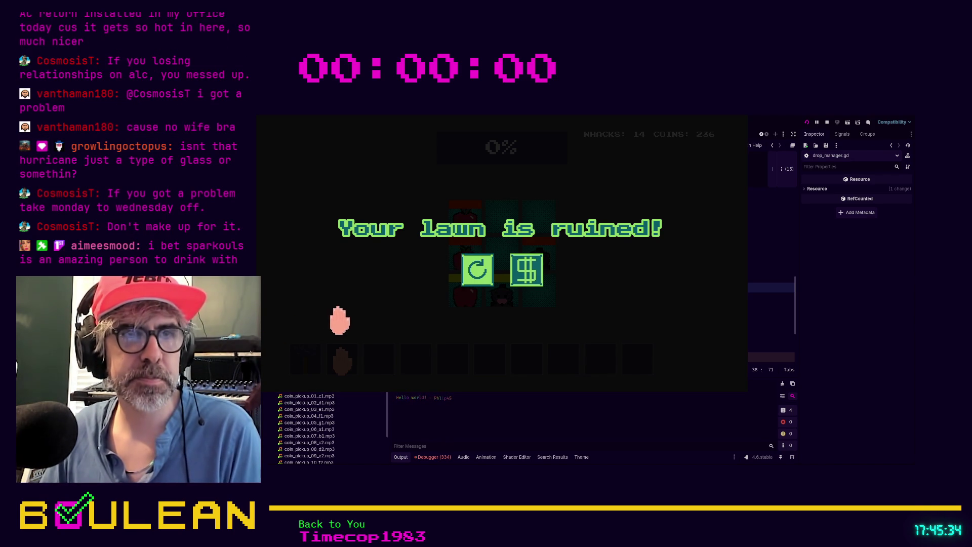
# - Restart from the 'Your lawn is ruined!' screen to begin a fresh round at 98% lawn
pyautogui.click(478, 269)
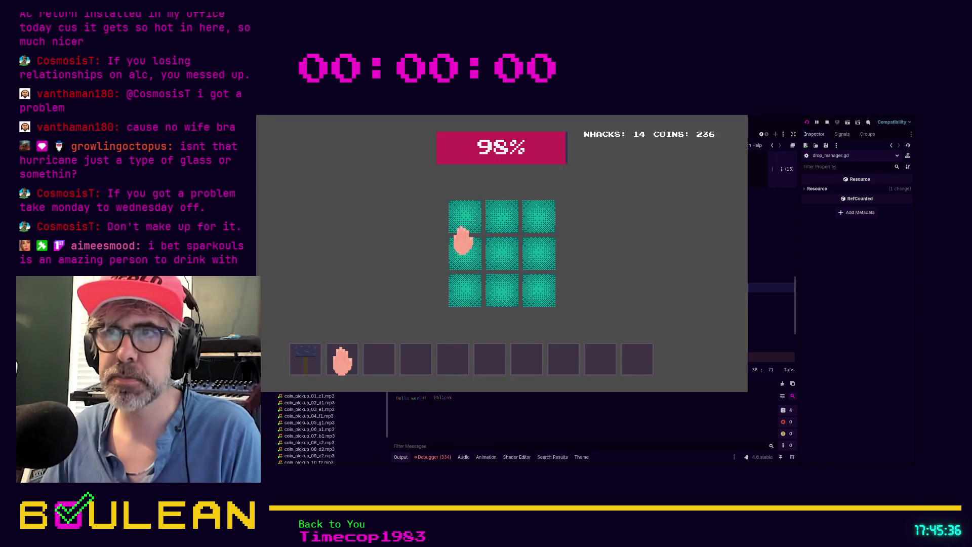
# - Whack moles across the grid until the lawn is ruined and the game ends
pyautogui.click(462, 290)
pyautogui.click(538, 217)
pyautogui.click(500, 294)
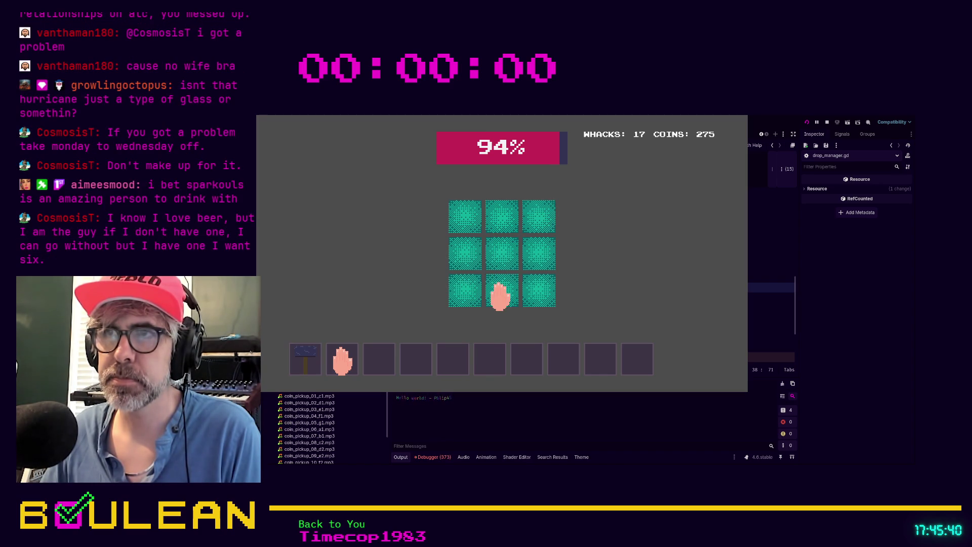
pyautogui.click(460, 257)
pyautogui.click(532, 290)
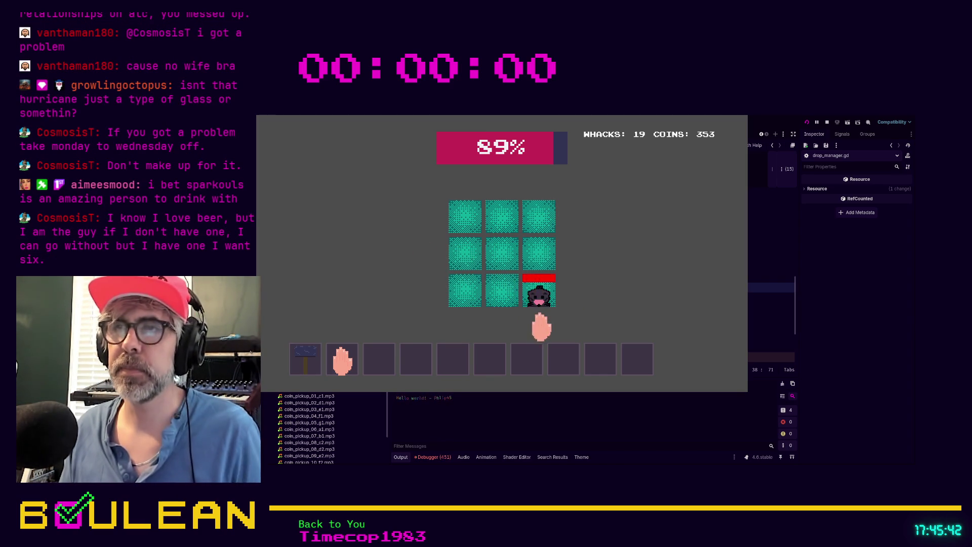
pyautogui.click(530, 297)
pyautogui.click(465, 297)
pyautogui.click(465, 259)
pyautogui.click(494, 301)
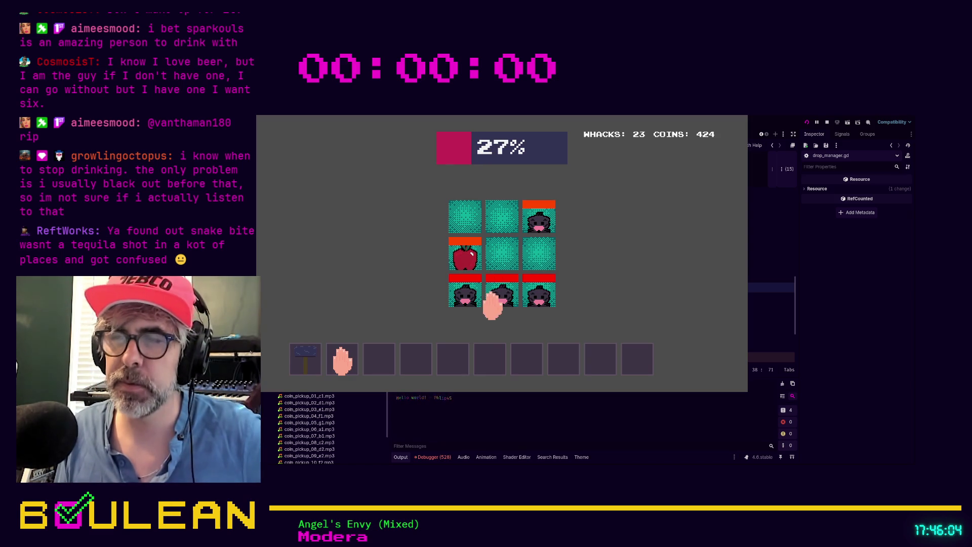
pyautogui.click(498, 288)
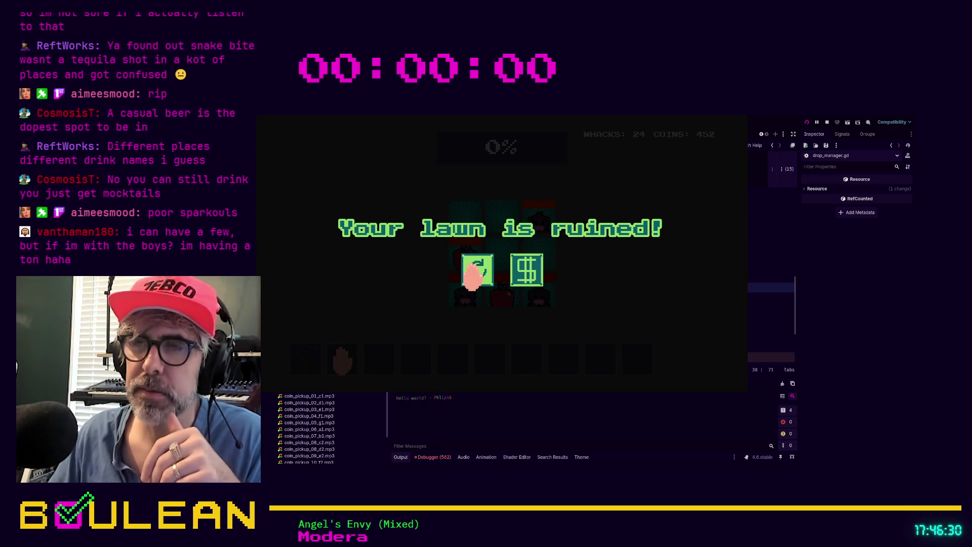
# - Restart the game, then stop the playtest and return to coin.gd
pyautogui.click(475, 274)
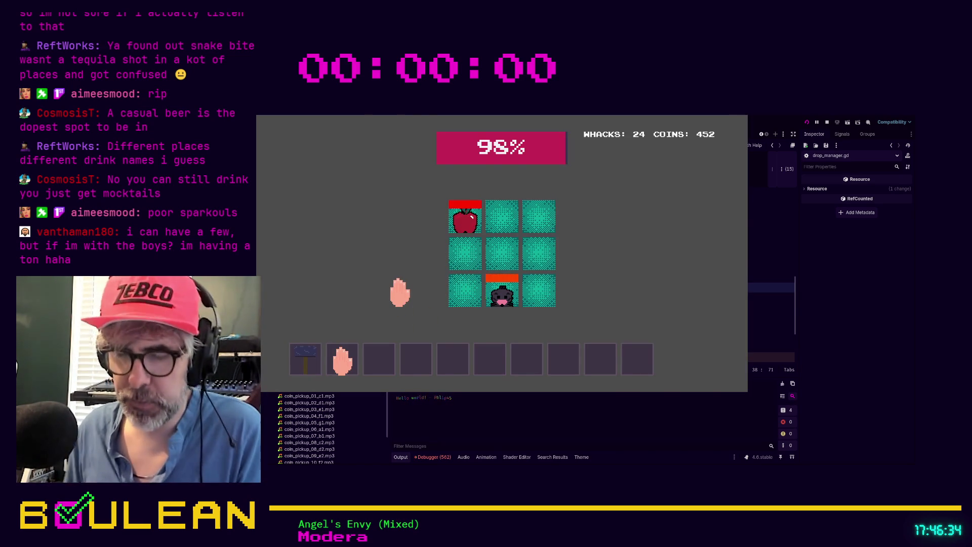
pyautogui.press('F8')
pyautogui.scroll(10, 592, 274)
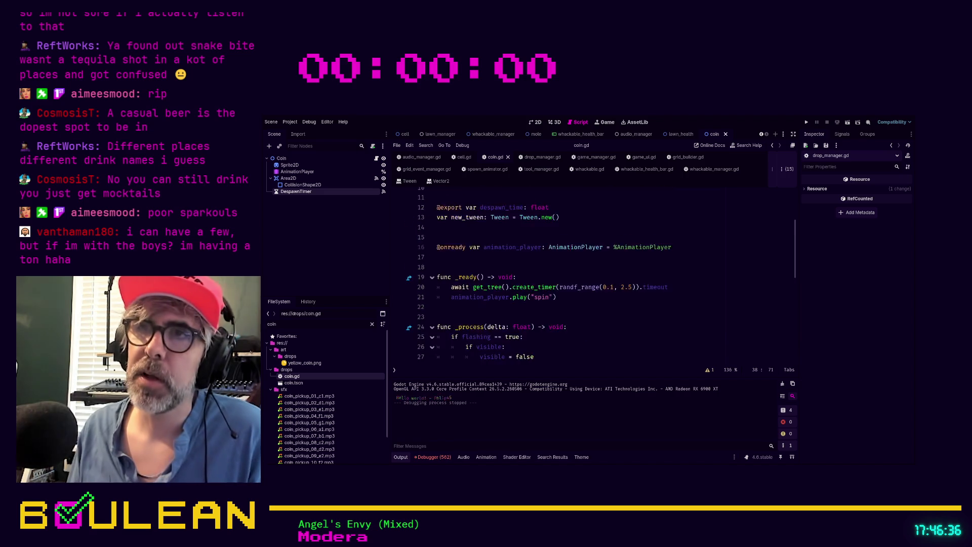
# - Change the tween_property duration on line 37 from 1.0 to 2.5
pyautogui.scroll(-2, 592, 273)
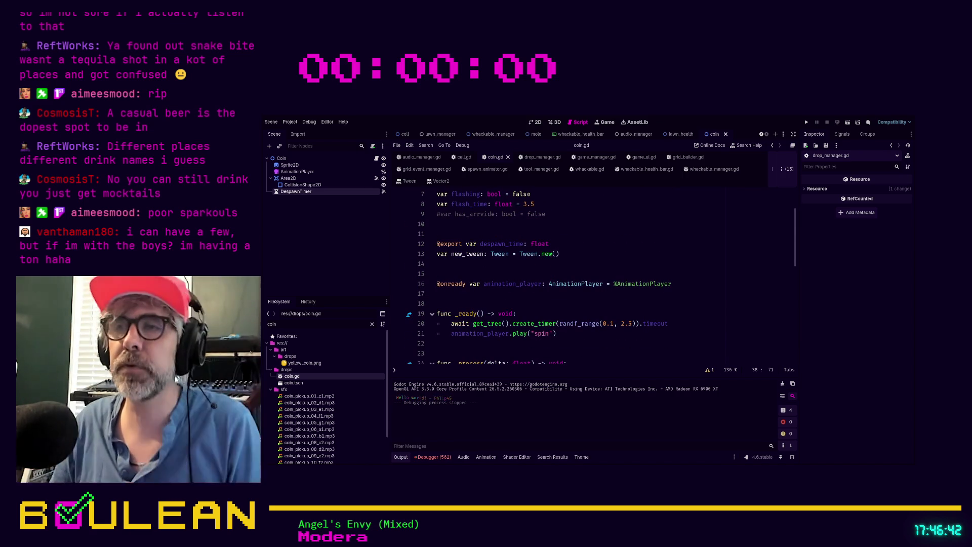
pyautogui.scroll(-1, 592, 273)
pyautogui.scroll(-8, 592, 274)
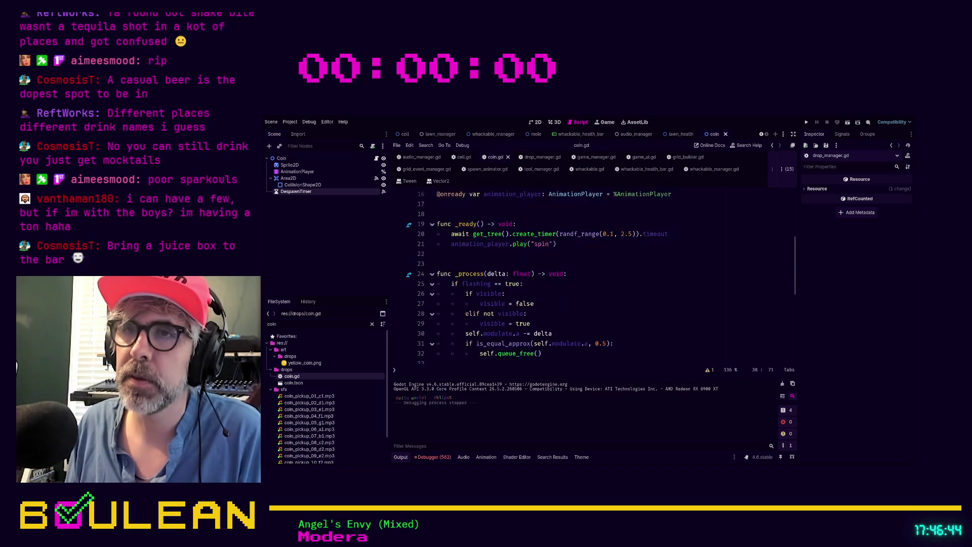
pyautogui.scroll(-1, 592, 273)
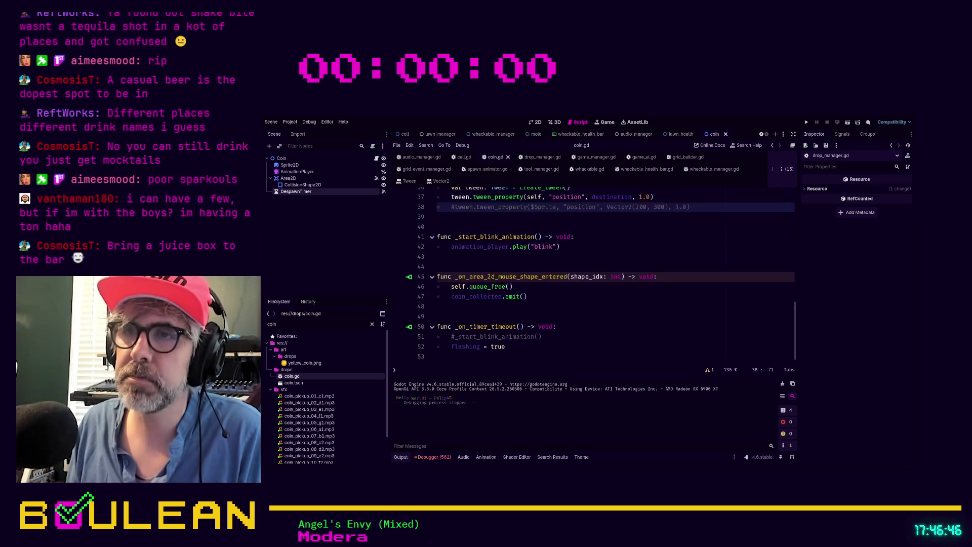
pyautogui.scroll(1, 592, 273)
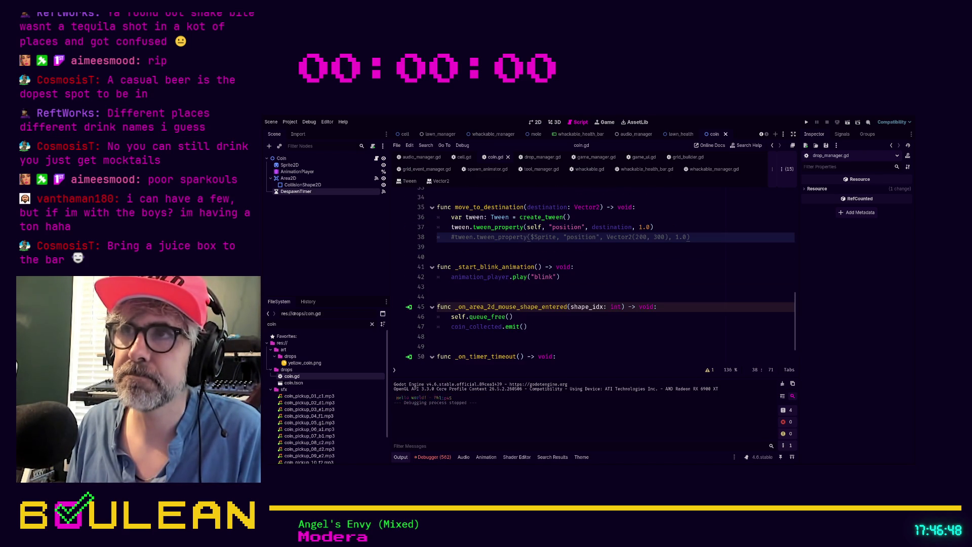
pyautogui.doubleClick(644, 227)
pyautogui.press('BackSpace')
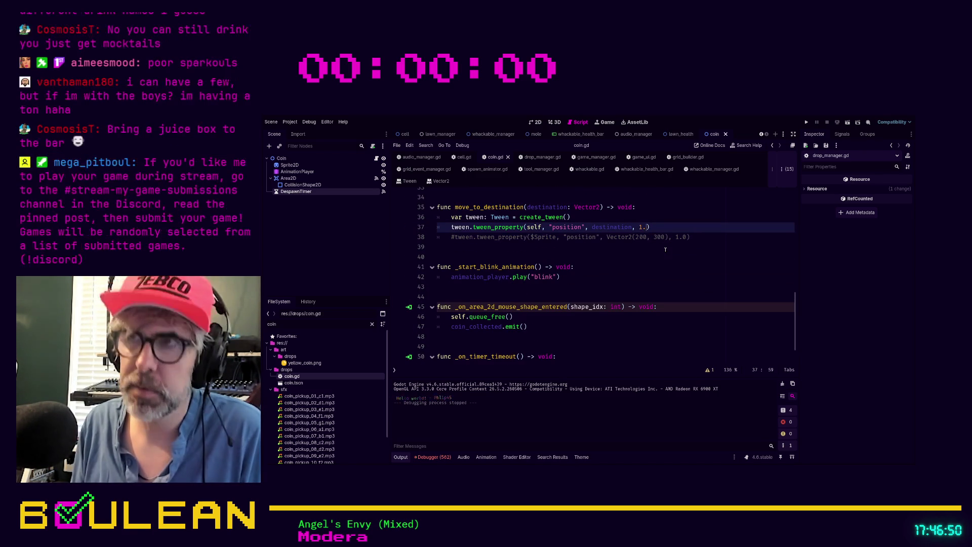
pyautogui.write('25')
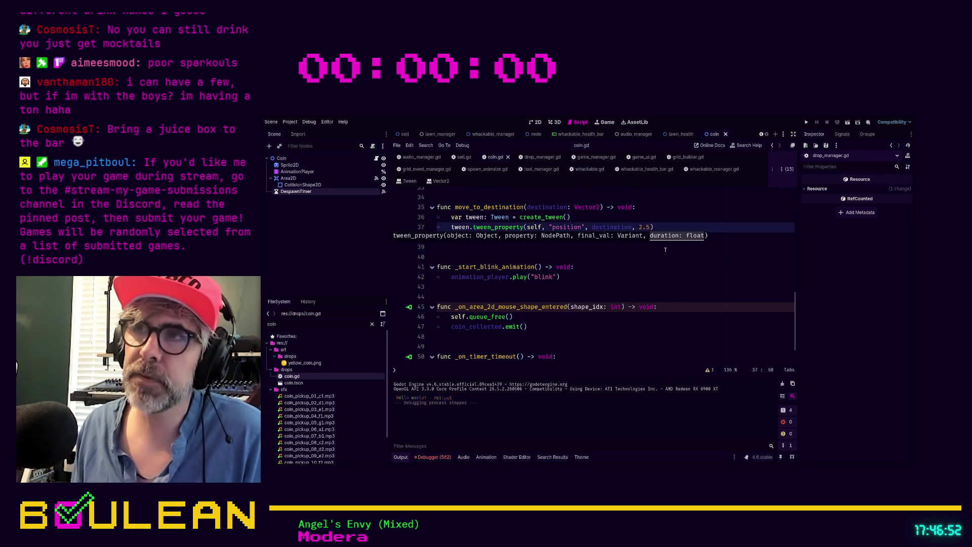
pyautogui.click(648, 269)
# - Playtest by whacking the top-middle mole to watch coins fly, then stop
pyautogui.press('F5')
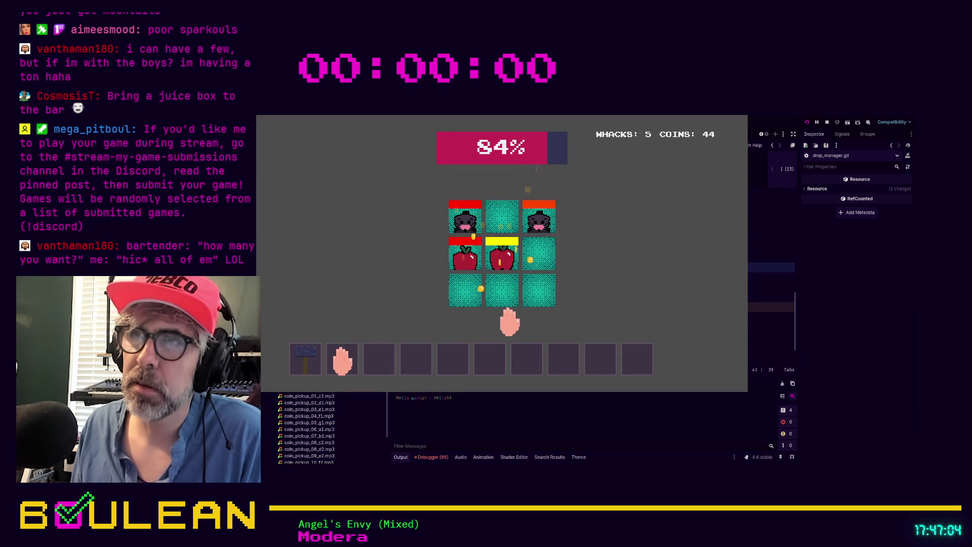
pyautogui.click(504, 216)
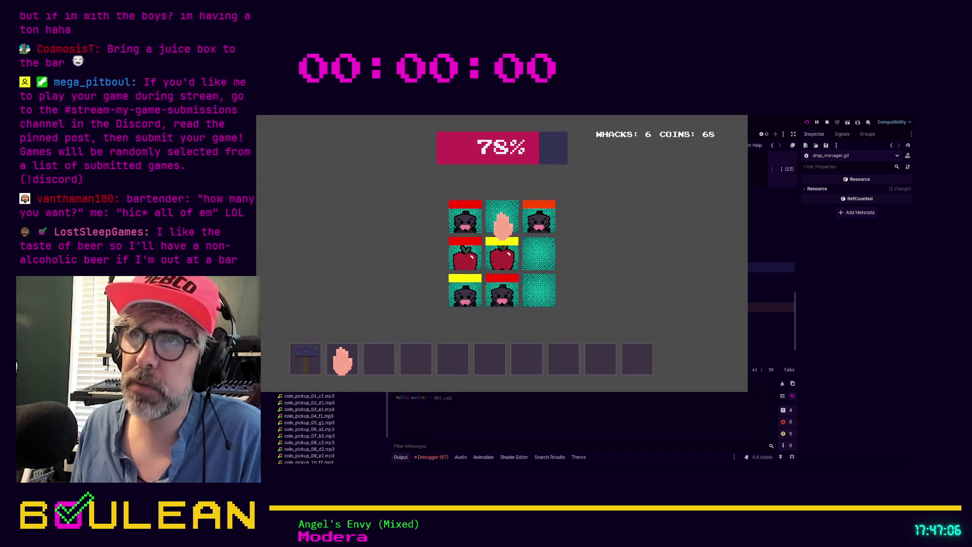
pyautogui.press('F8')
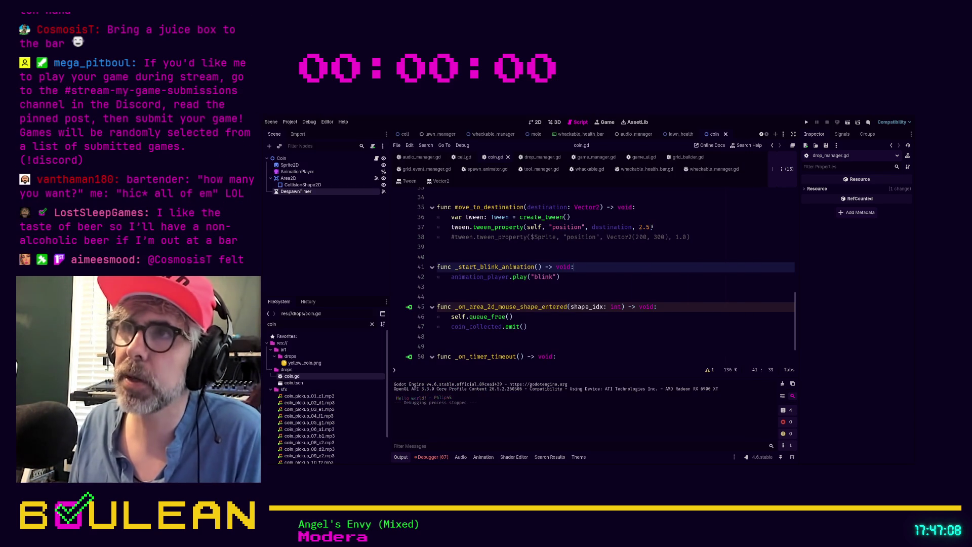
# - Set the tween duration to 50.0 and run a brief playtest
pyautogui.click(652, 227)
pyautogui.press('BackSpace')
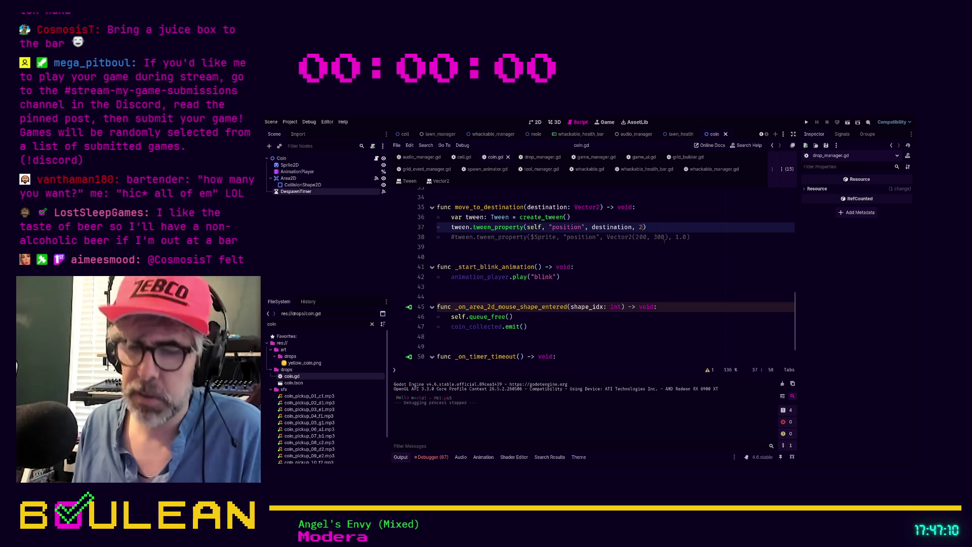
pyautogui.write('50.0')
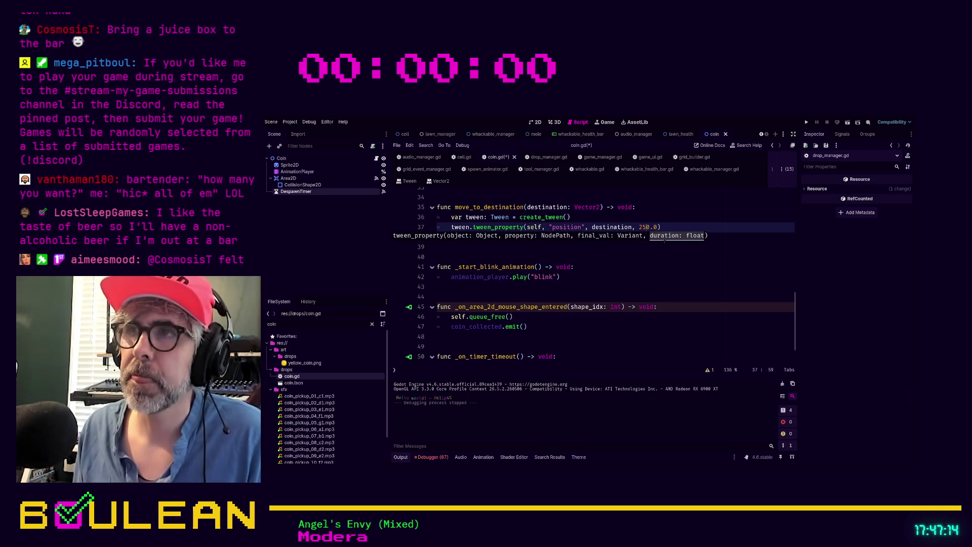
pyautogui.press('Left')
pyautogui.press('BackSpace')
pyautogui.click(649, 255)
pyautogui.press('F5')
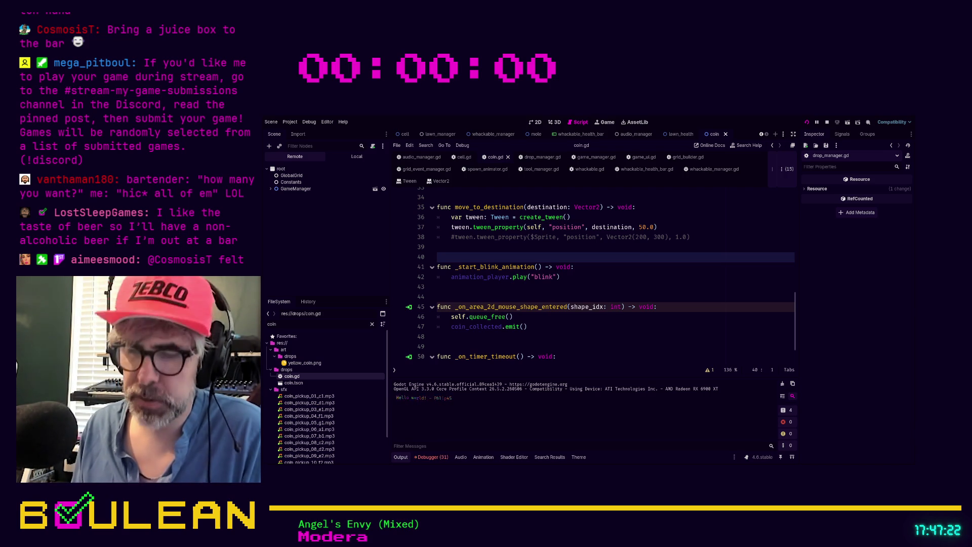
pyautogui.press('F8')
# - Change the tween duration to 0.25 and launch the game
pyautogui.click(654, 227)
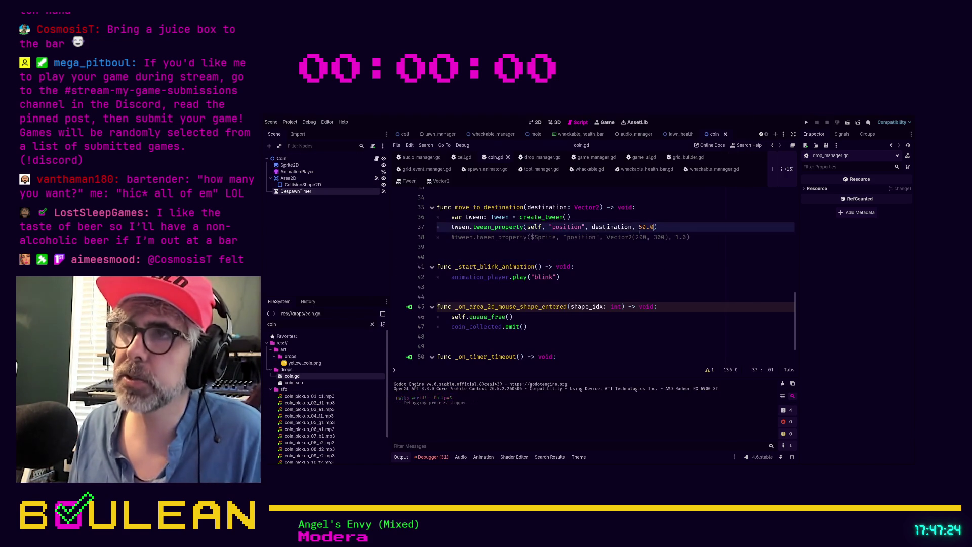
pyautogui.keyDown('shift'); pyautogui.click(639, 227); pyautogui.keyUp('shift')
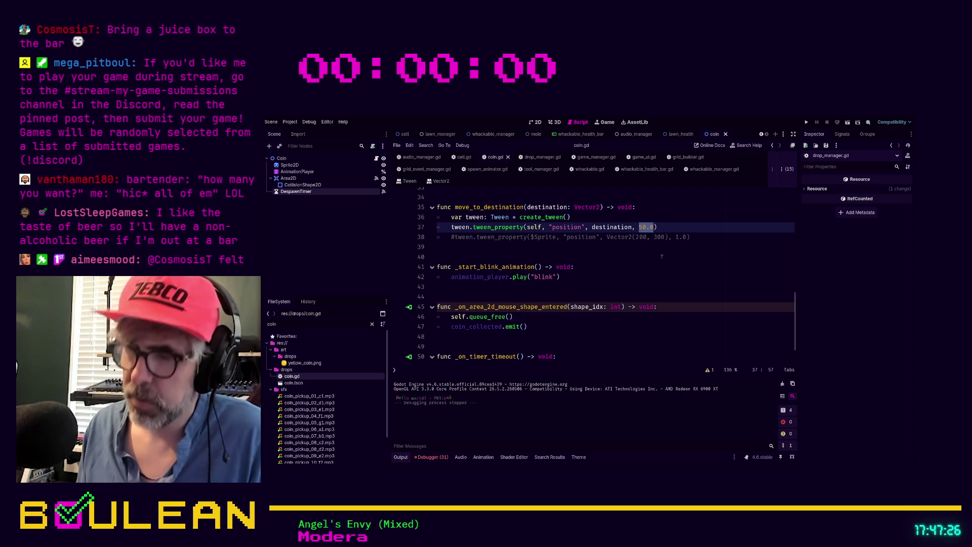
pyautogui.write('0.25')
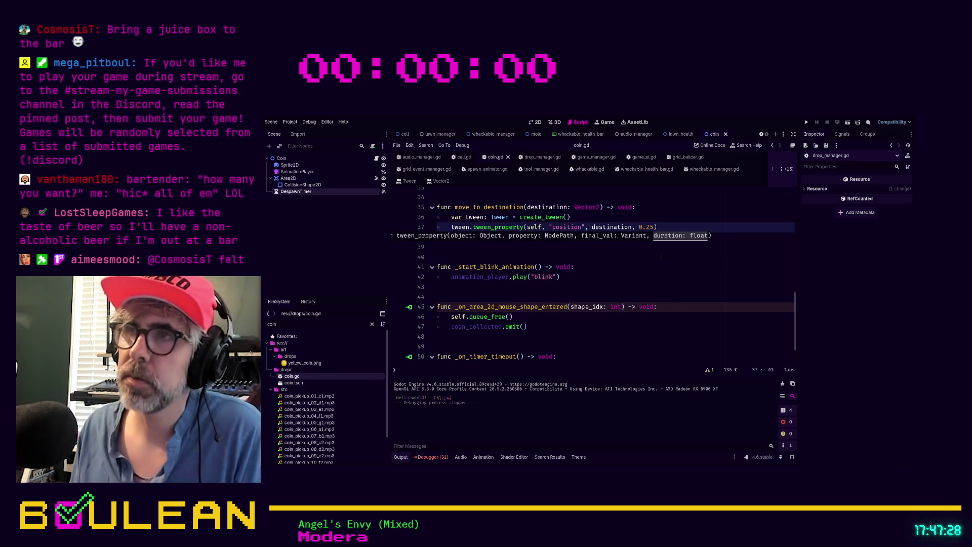
pyautogui.click(661, 257)
pyautogui.press('F5')
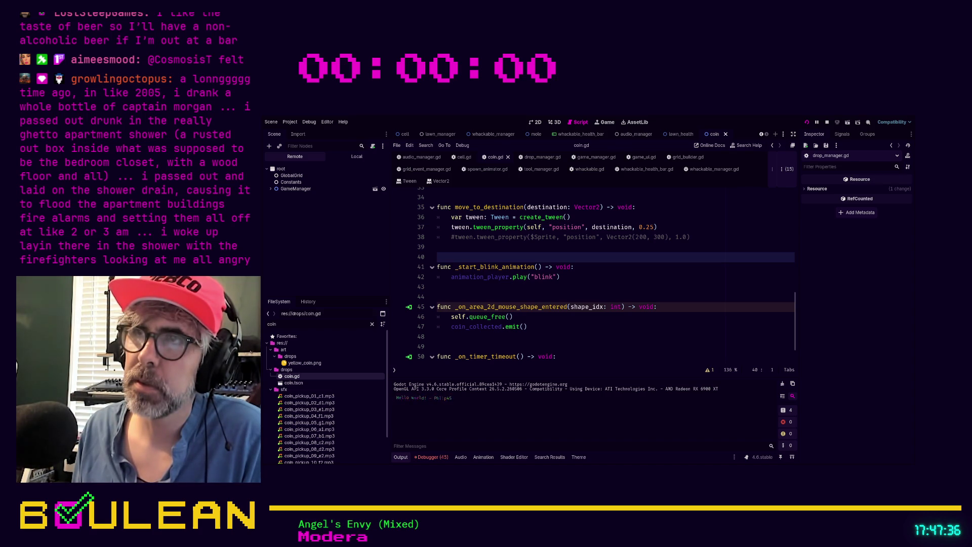
# - Whack seven moles, reaching 11 whacks and 151 coins, then stop the game
pyautogui.click(531, 296)
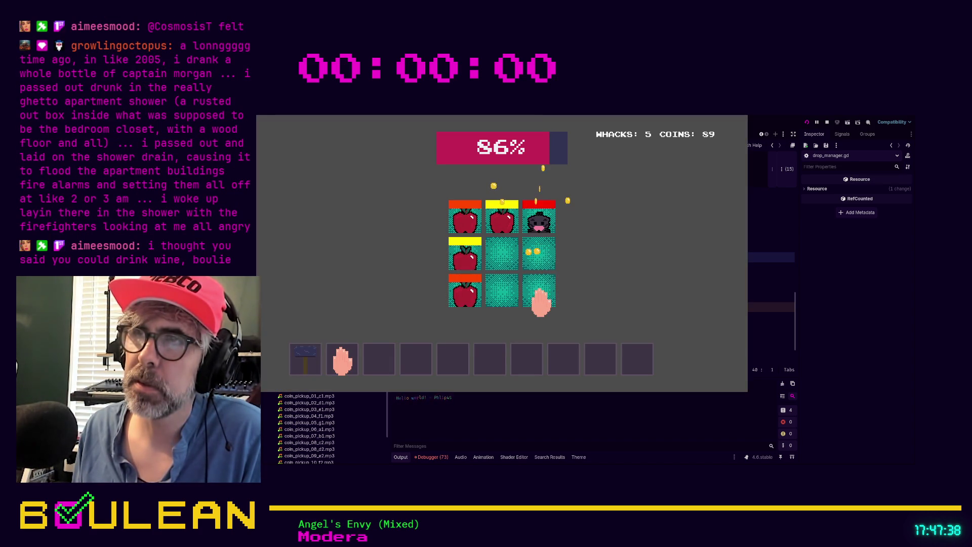
pyautogui.click(463, 300)
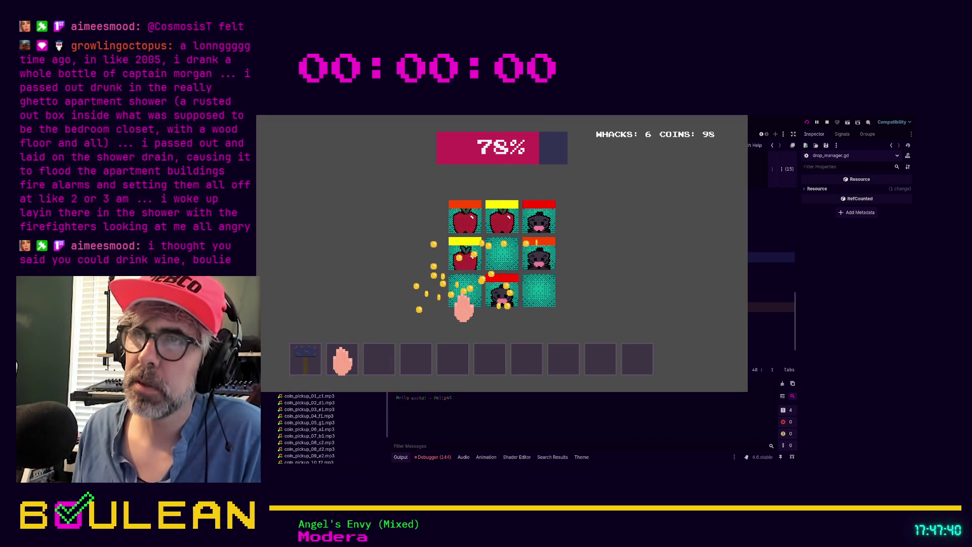
pyautogui.click(539, 264)
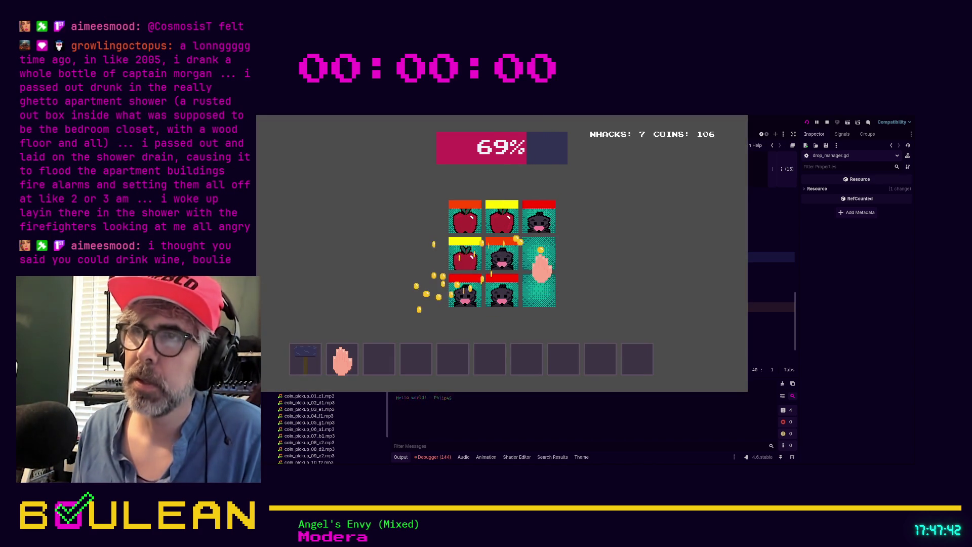
pyautogui.click(470, 256)
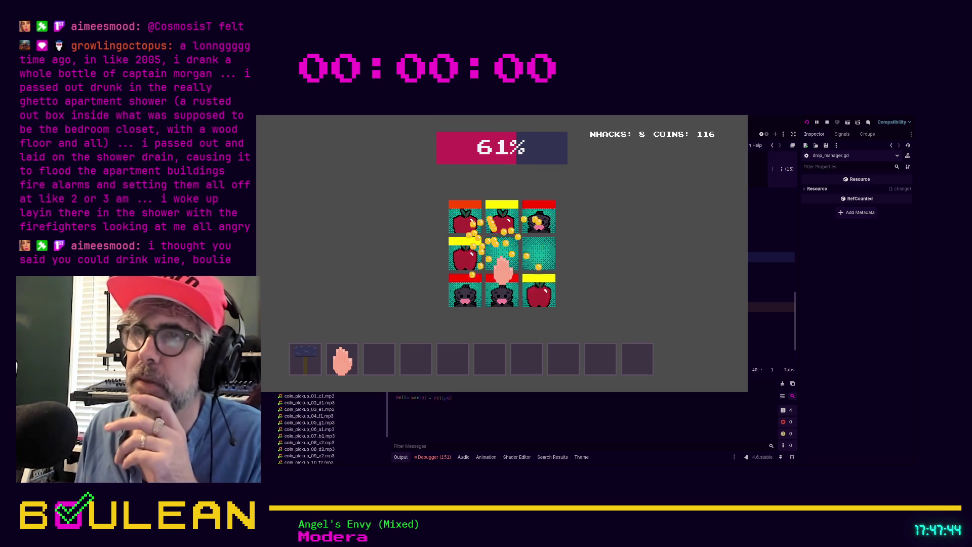
pyautogui.click(504, 298)
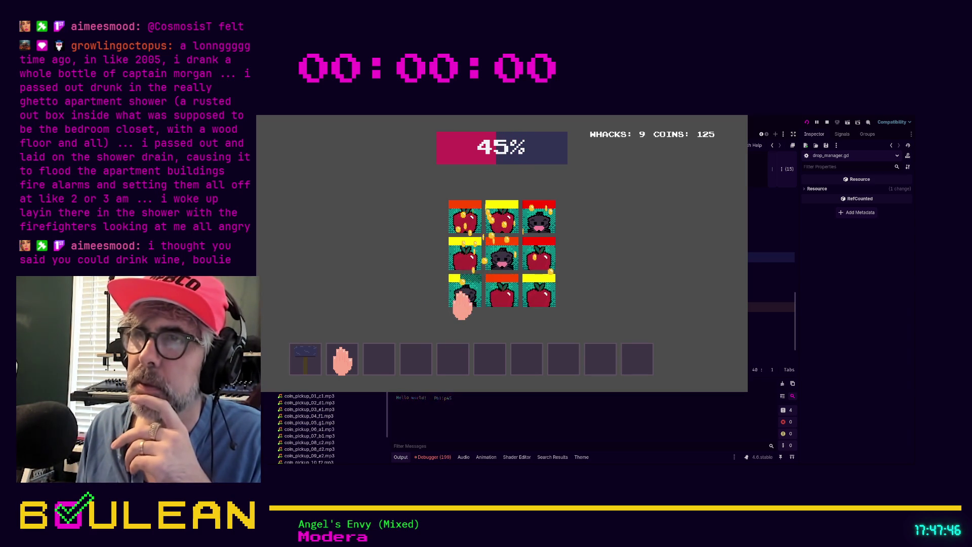
pyautogui.click(465, 296)
pyautogui.click(543, 298)
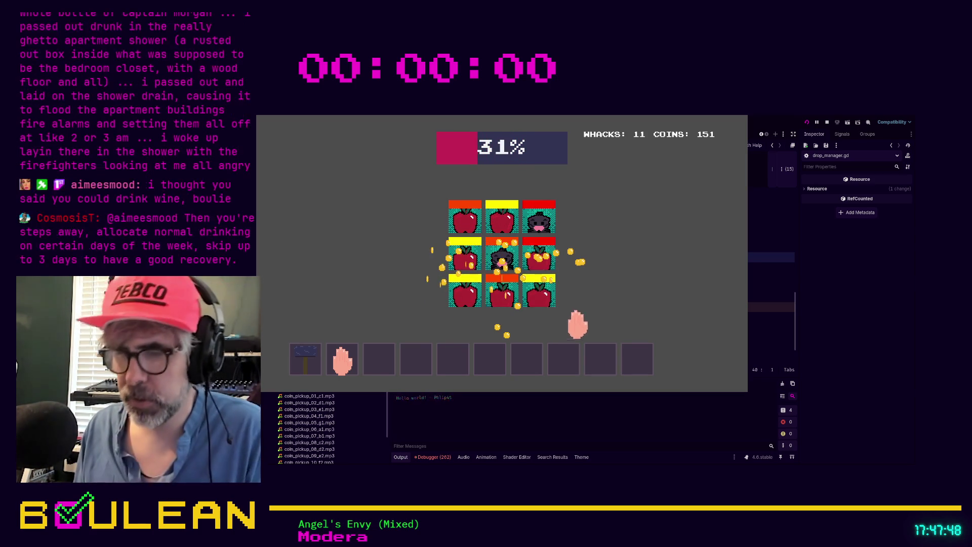
pyautogui.press('F8')
pyautogui.click(658, 227)
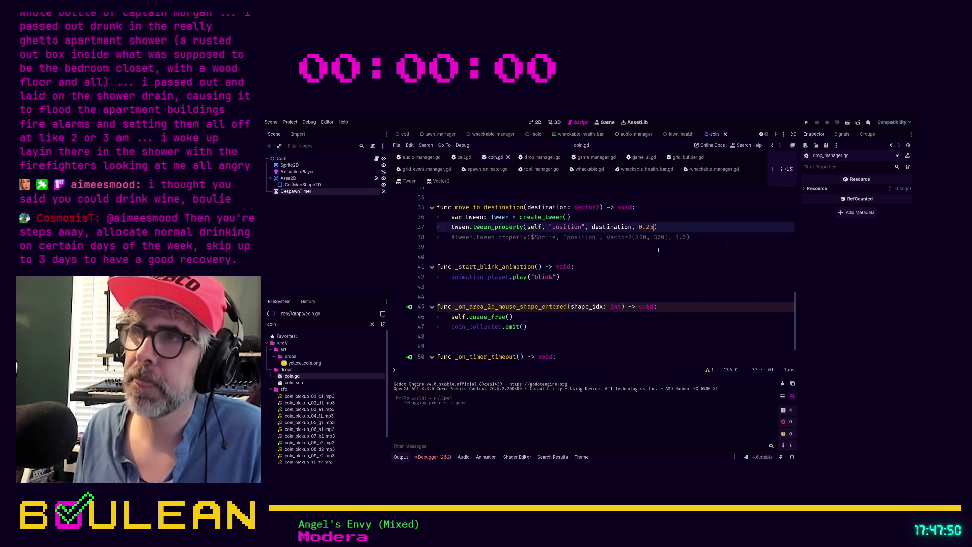
# - Shorten the tween duration to 0.1 and run a quick playtest
pyautogui.press('BackSpace')
pyautogui.write('1')
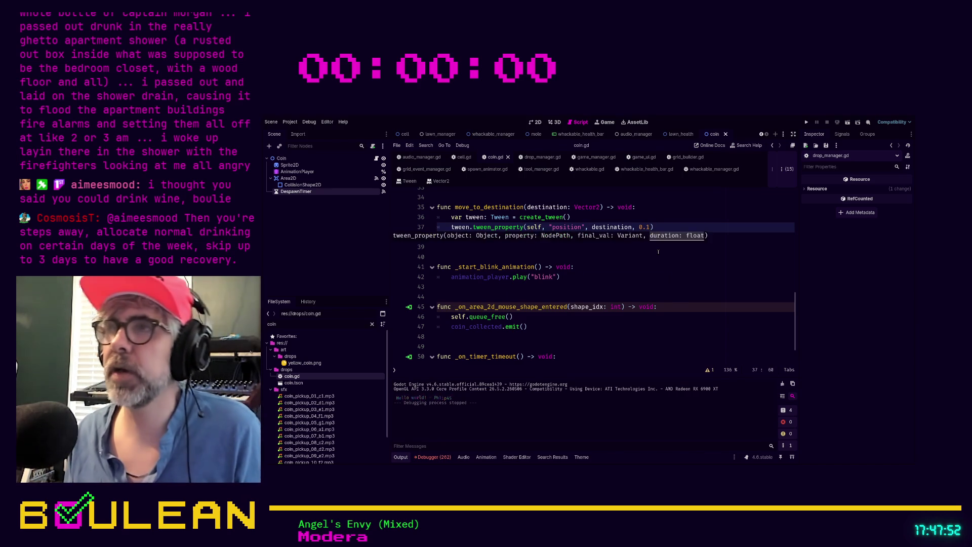
pyautogui.press('F5')
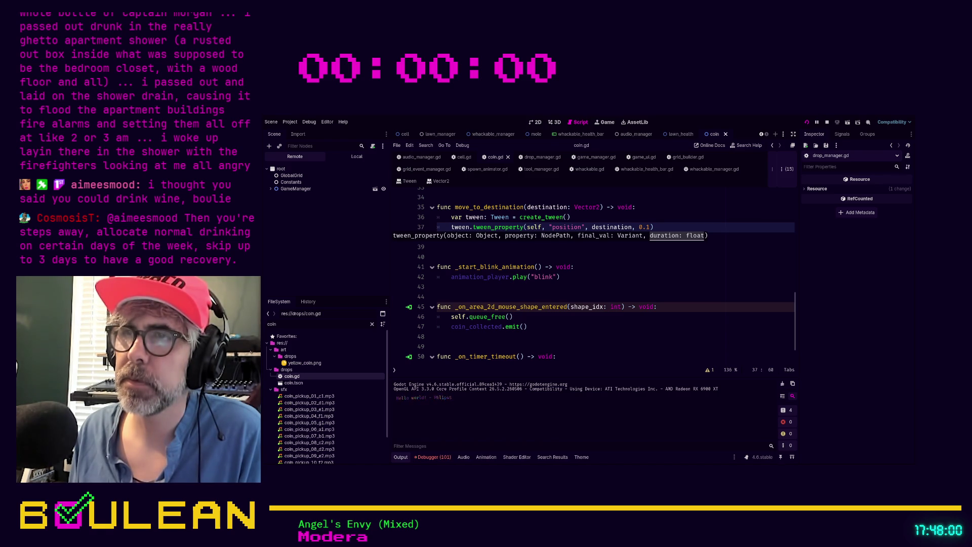
pyautogui.press('F8')
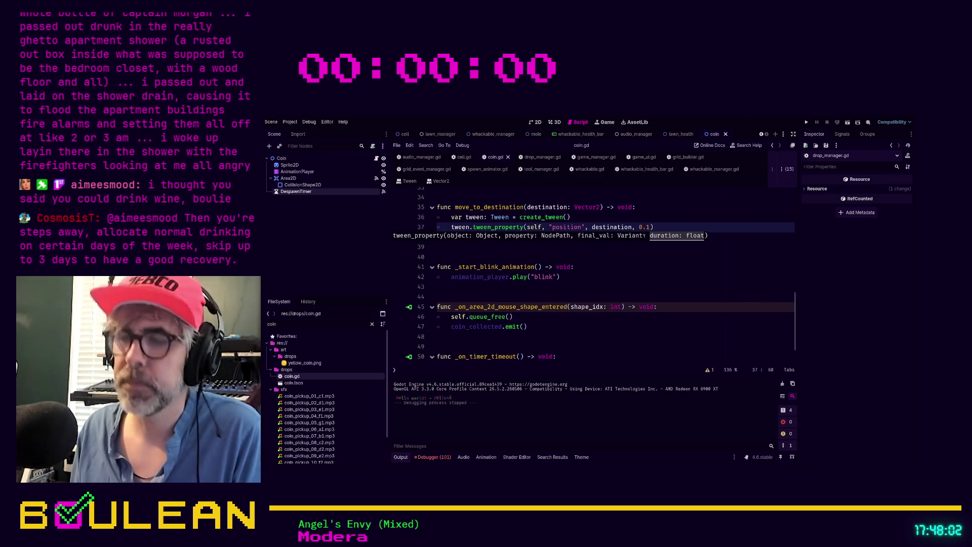
# - Try a 0.15 duration, whacking six moles to reach 10 whacks and 114 coins
pyautogui.write('5')
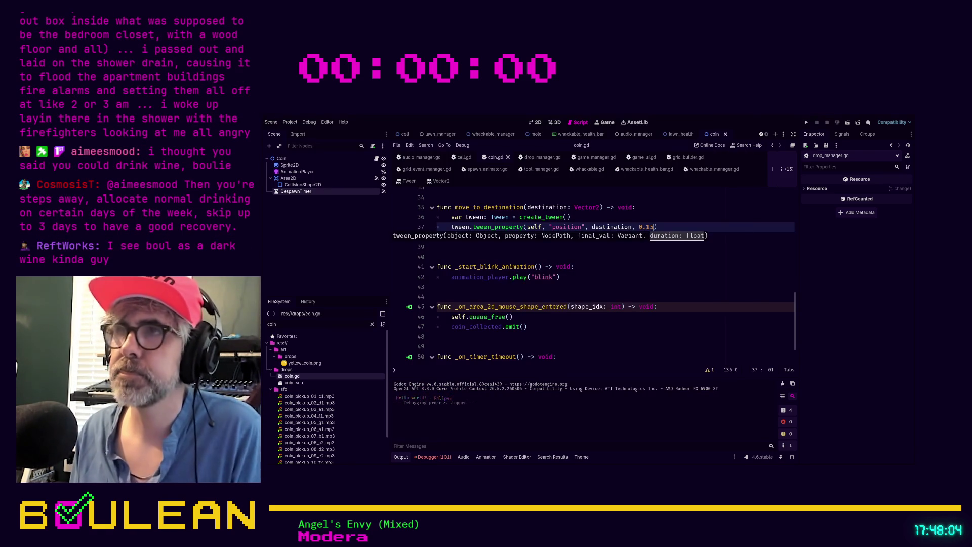
pyautogui.press('F5')
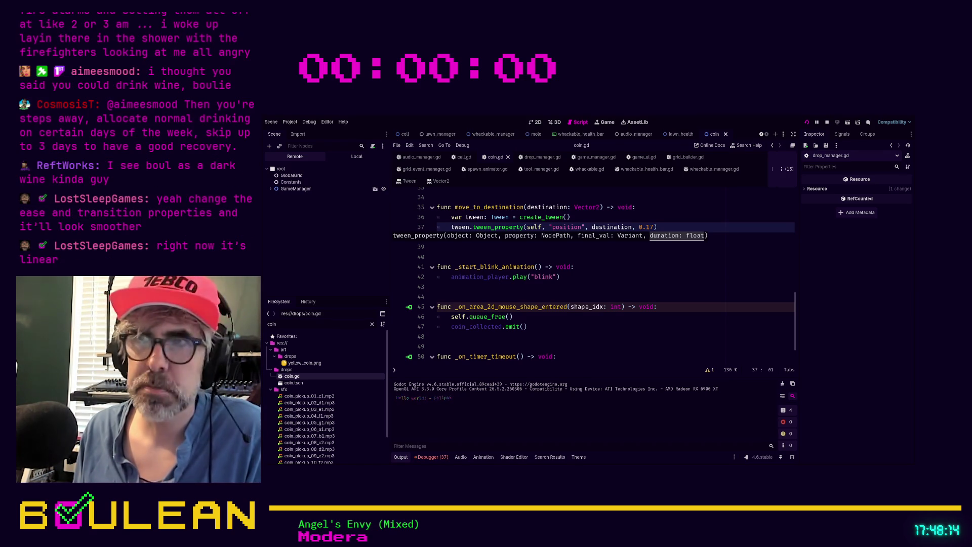
pyautogui.hotkey('alt', 'Tab')
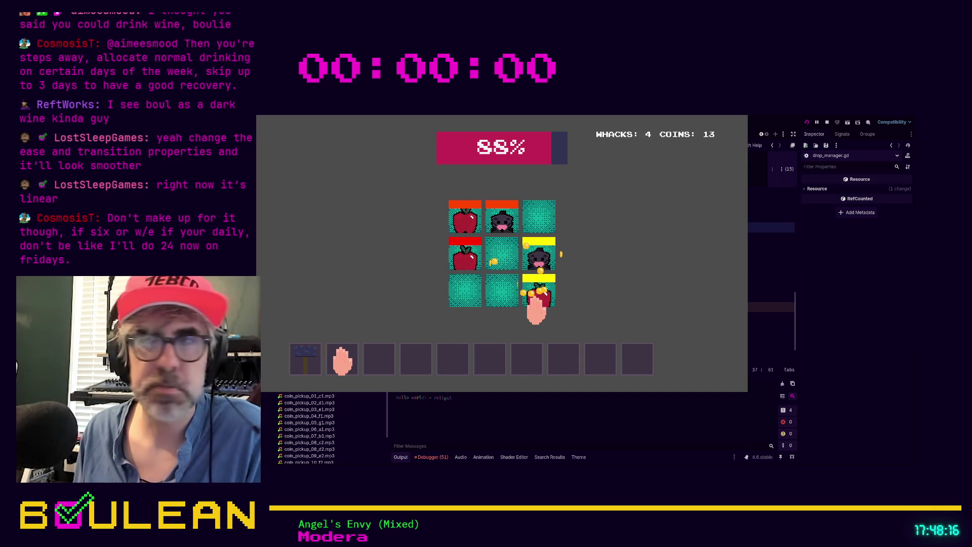
pyautogui.click(547, 261)
pyautogui.click(531, 289)
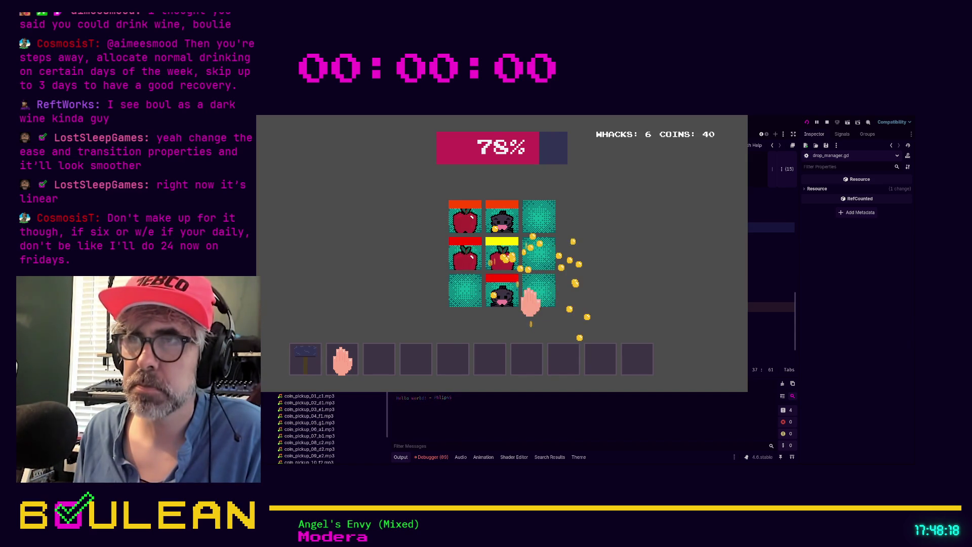
pyautogui.click(502, 299)
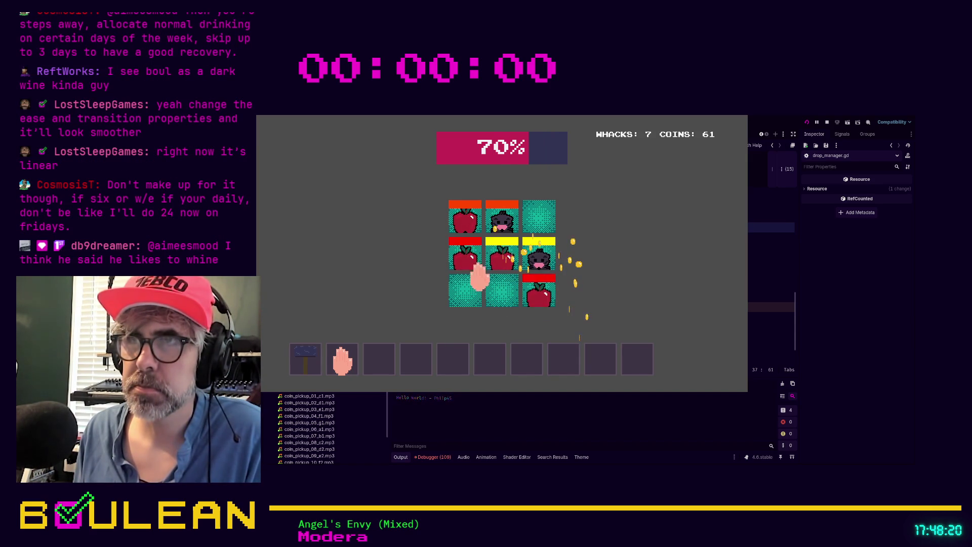
pyautogui.click(463, 259)
pyautogui.click(468, 215)
pyautogui.click(501, 218)
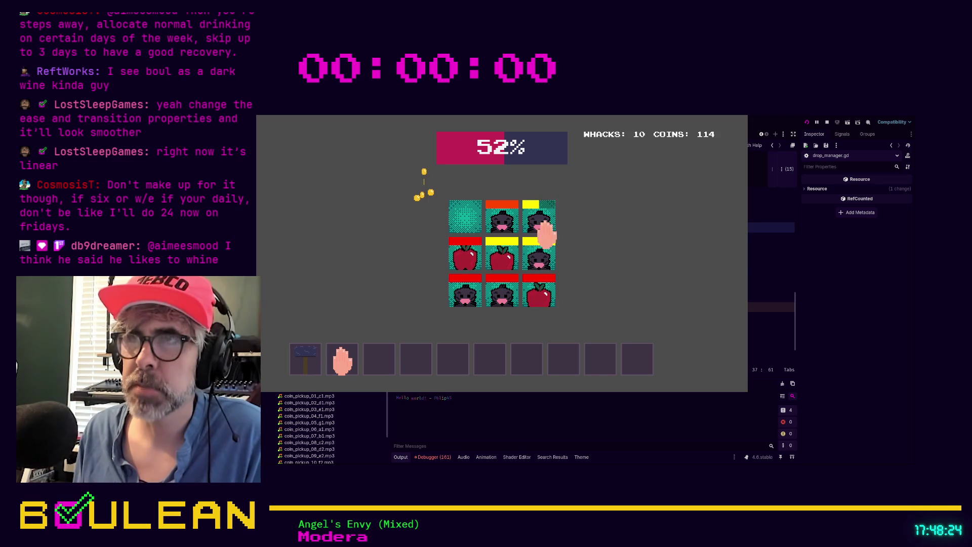
pyautogui.press('F8')
pyautogui.press('BackSpace')
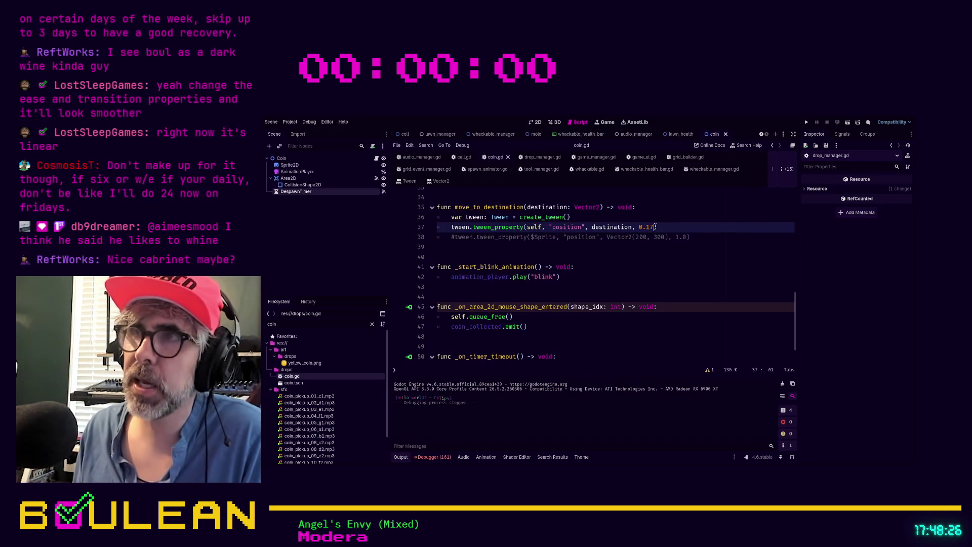
# - Change the tween duration to 0.20 and playtest, reaching 6 whacks and 162 coins
pyautogui.press('BackSpace')
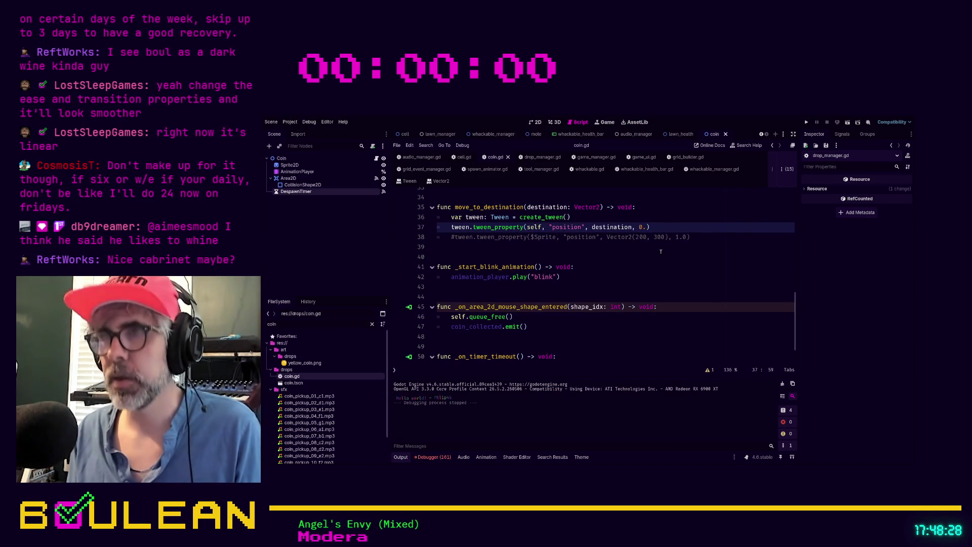
pyautogui.write('20')
pyautogui.press('F5')
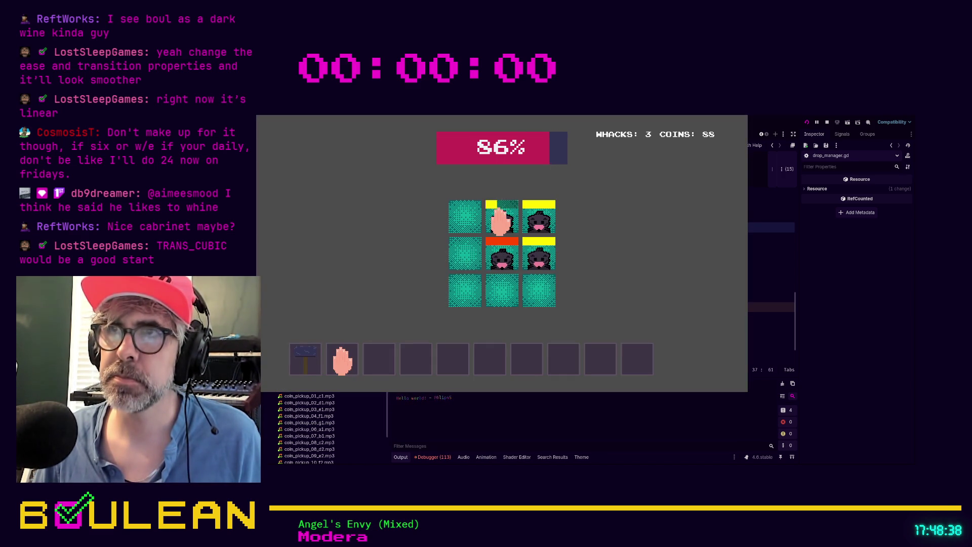
pyautogui.click(463, 273)
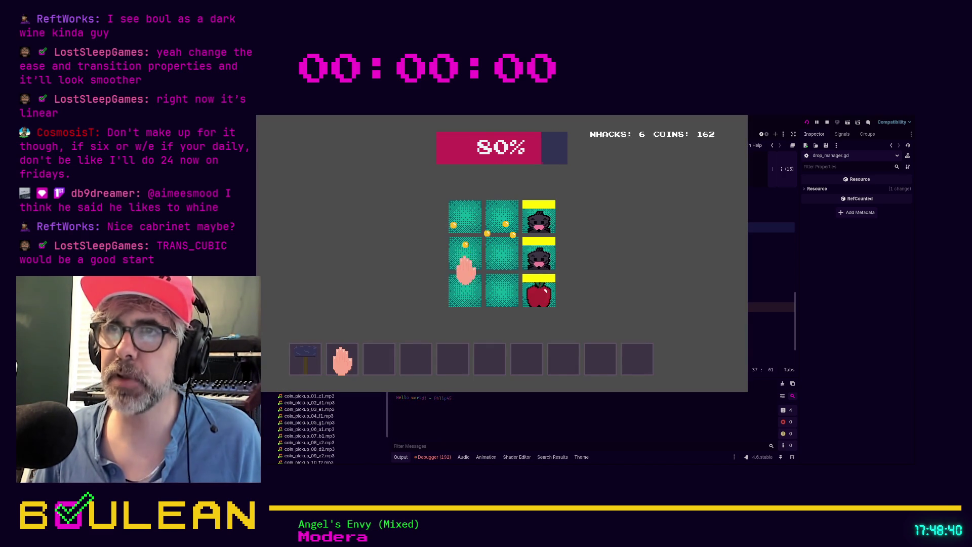
pyautogui.press('F8')
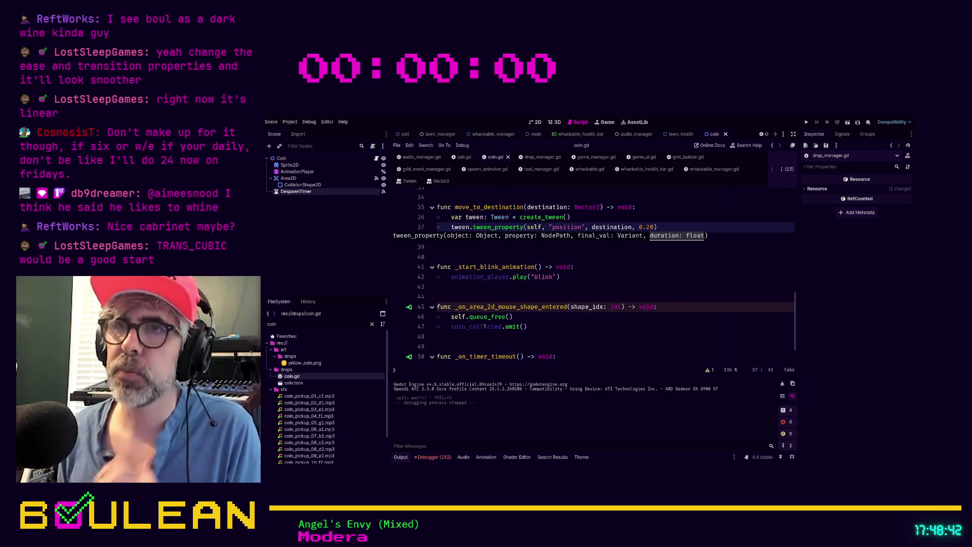
pyautogui.scroll(10, 556, 254)
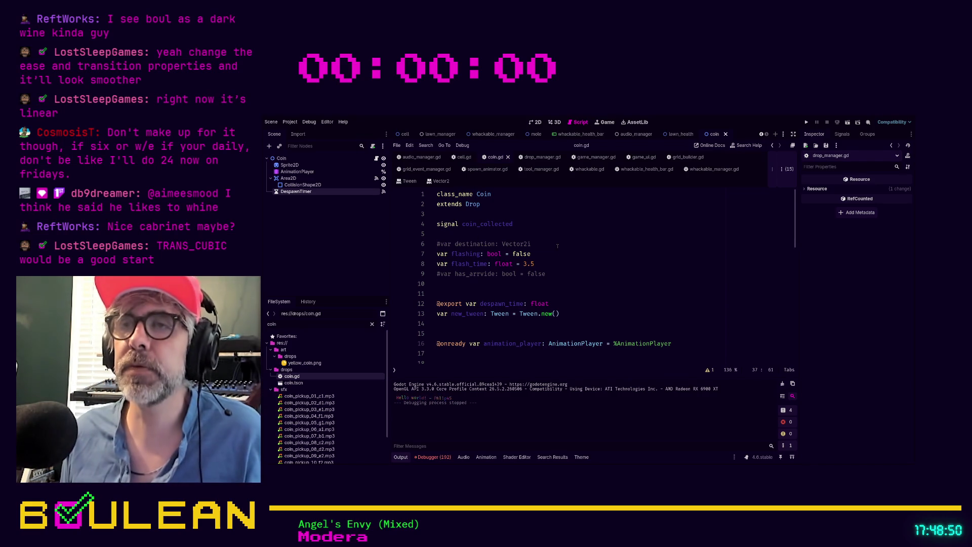
# - Delete the commented-out destination variable line
pyautogui.click(558, 245)
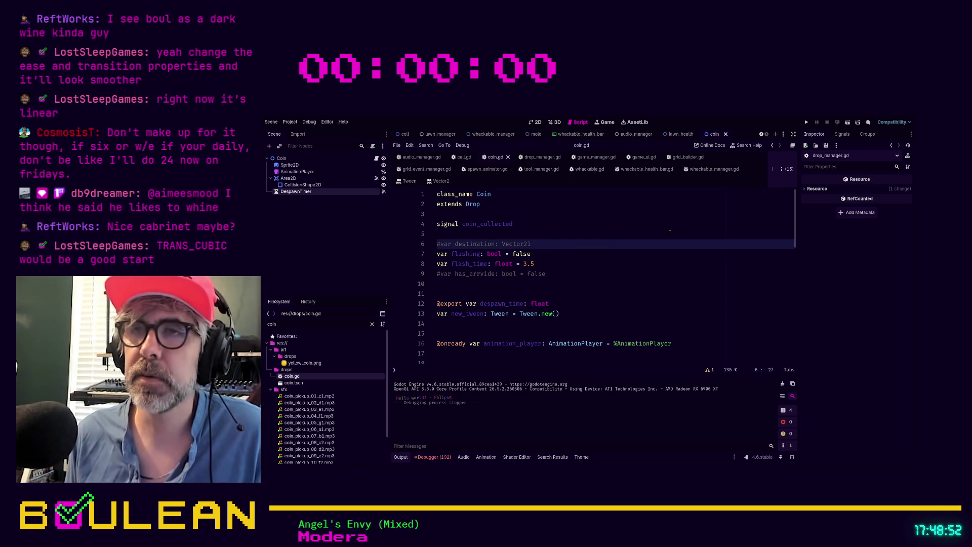
pyautogui.hotkey('shift', 'Home')
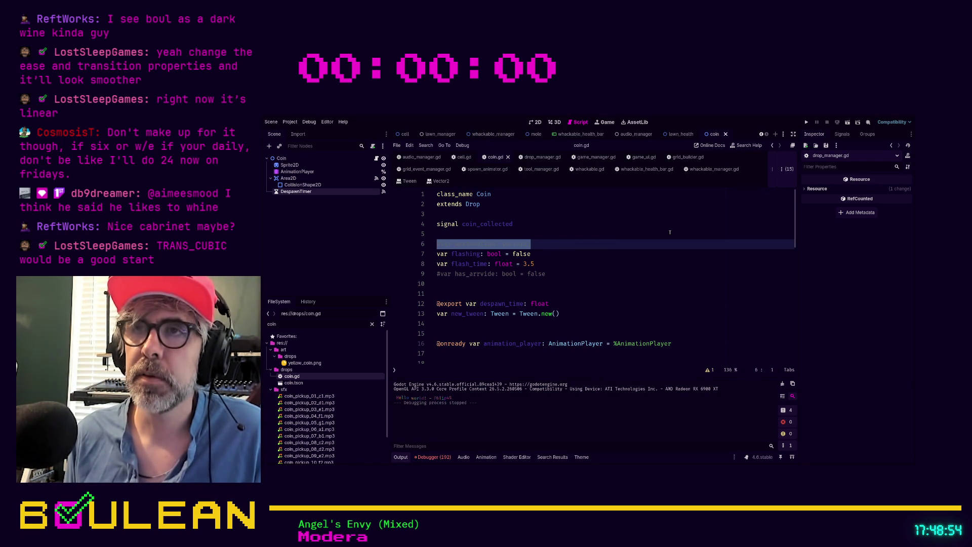
pyautogui.press('BackSpace')
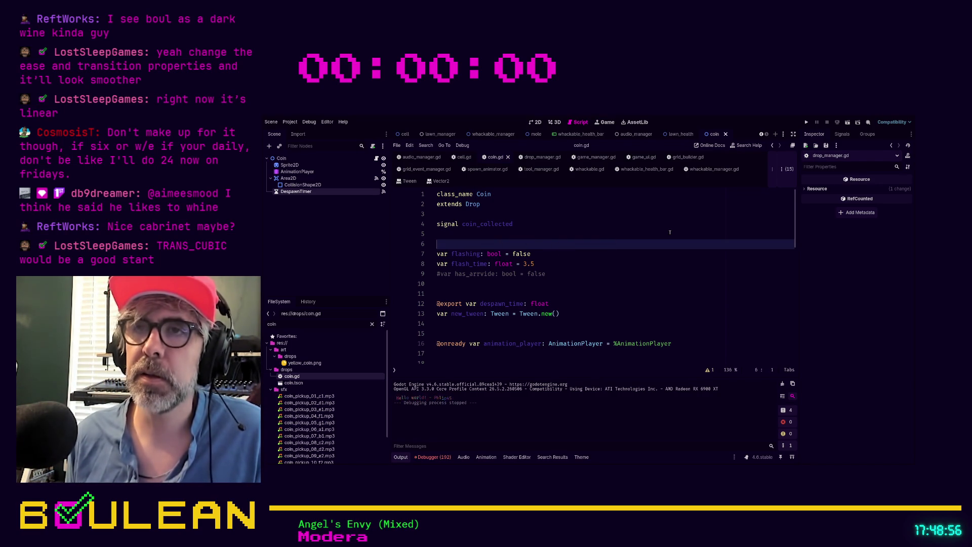
# - Uncomment the has_arrvide declaration and correct its spelling to has_arrived
pyautogui.press('Down')
pyautogui.press('Down')
pyautogui.press('Down')
pyautogui.hotkey('ctrl', 'k')
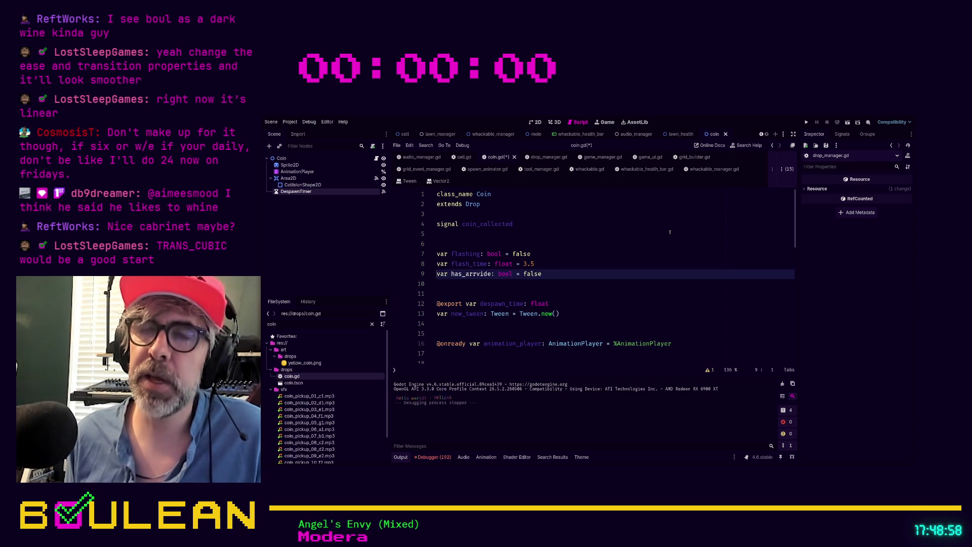
pyautogui.press('Delete')
pyautogui.write('v')
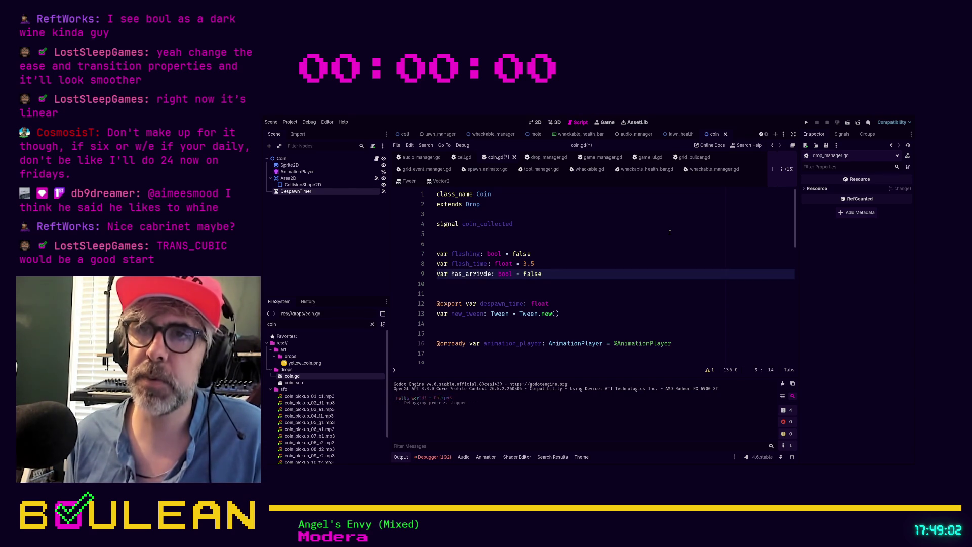
pyautogui.press('Delete')
pyautogui.press('Delete')
pyautogui.write('ed')
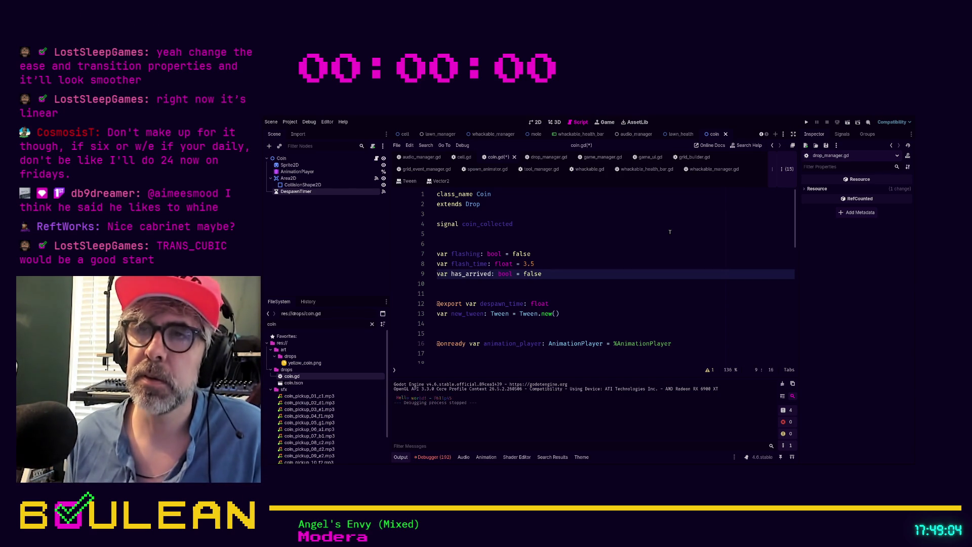
pyautogui.scroll(-10, 559, 269)
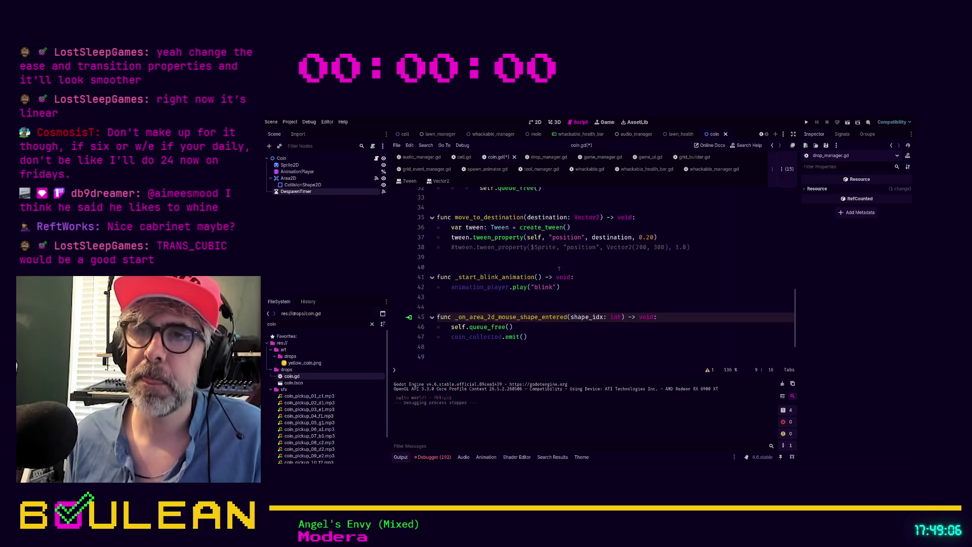
# - Prefix line 37's tween.tween_property call with 'await' and add a new line below it
pyautogui.click(574, 247)
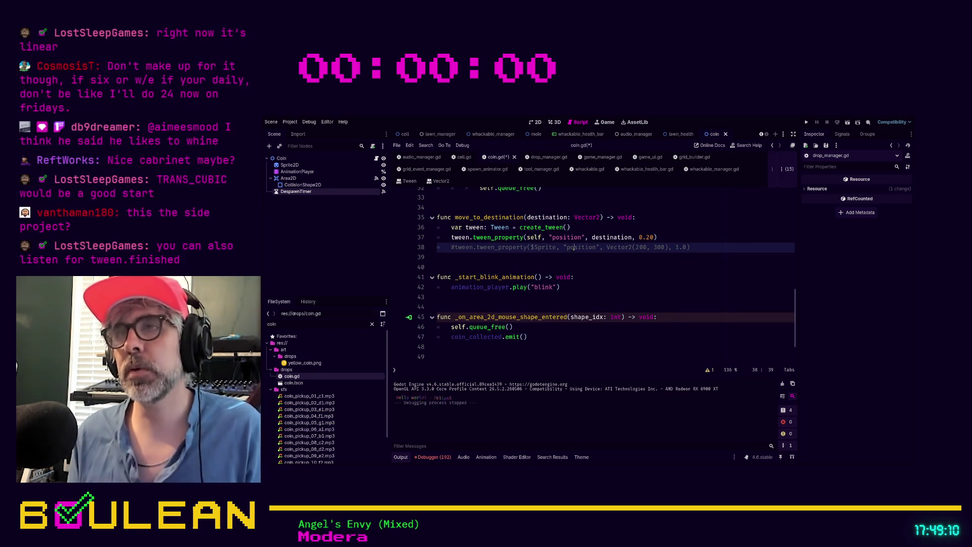
pyautogui.press('Home')
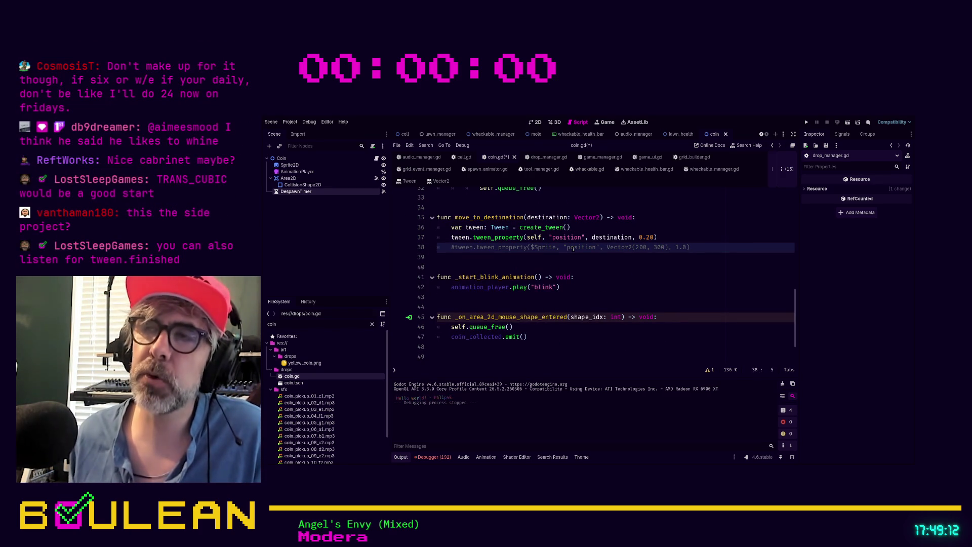
pyautogui.click(678, 237)
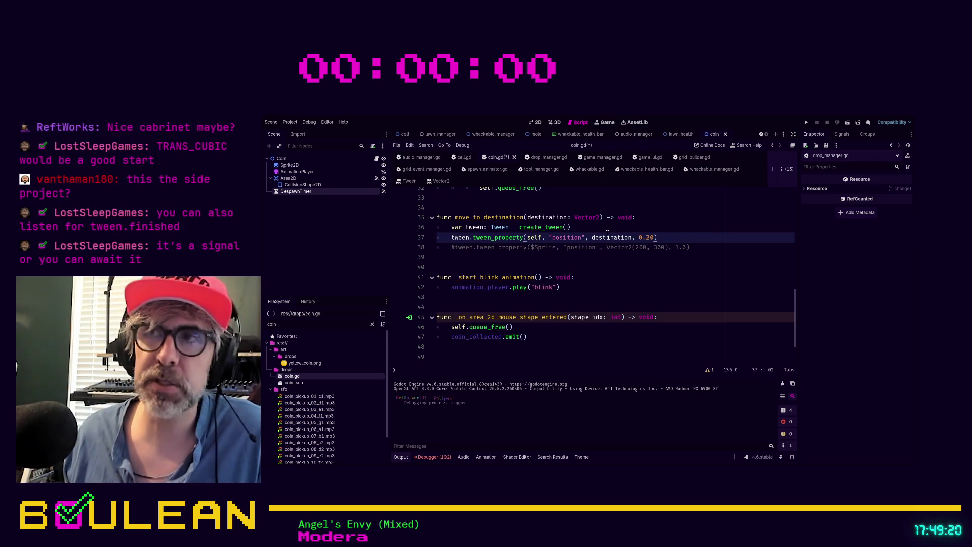
pyautogui.keyDown('ctrl'); pyautogui.scroll(2, 608, 236); pyautogui.keyUp('ctrl')
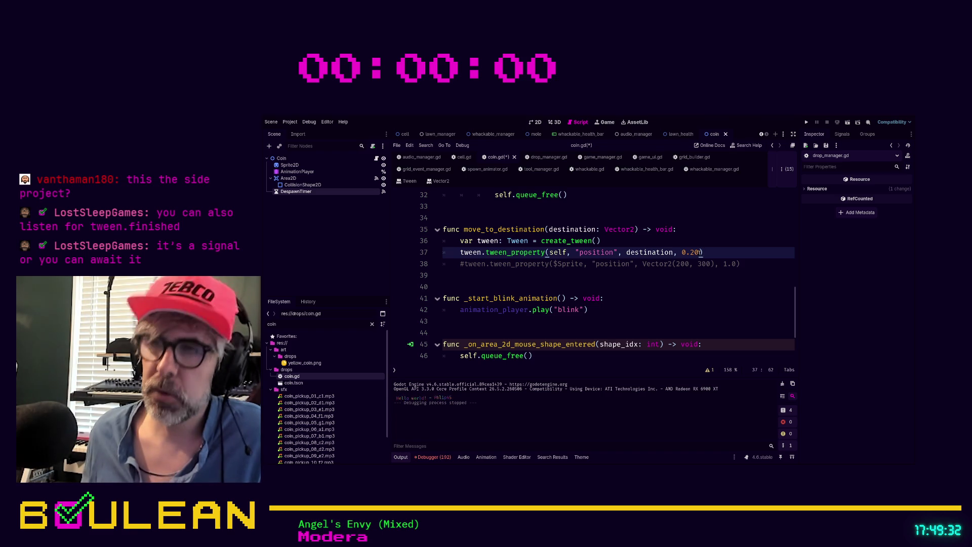
pyautogui.write('await')
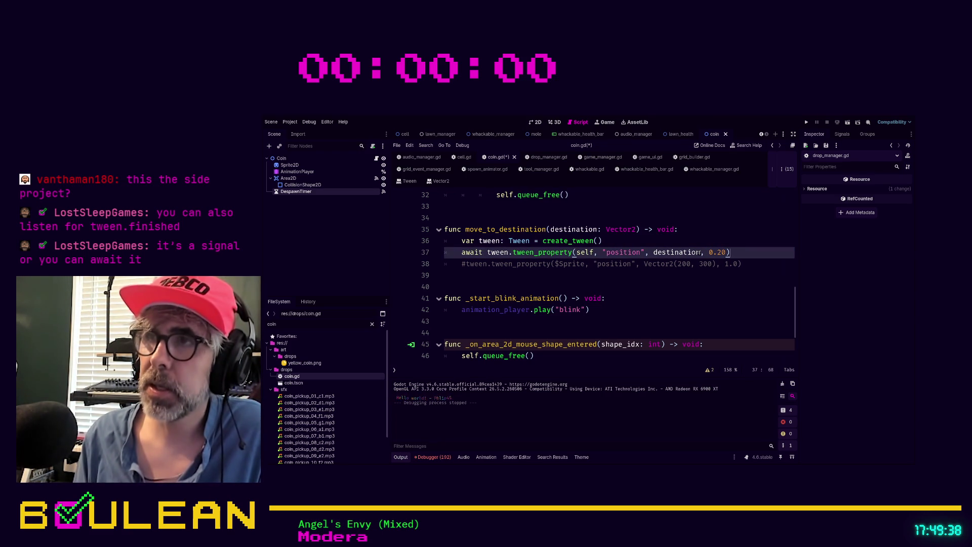
pyautogui.write('ssssssssssssss')
pyautogui.hotkey('ctrl', 'z')
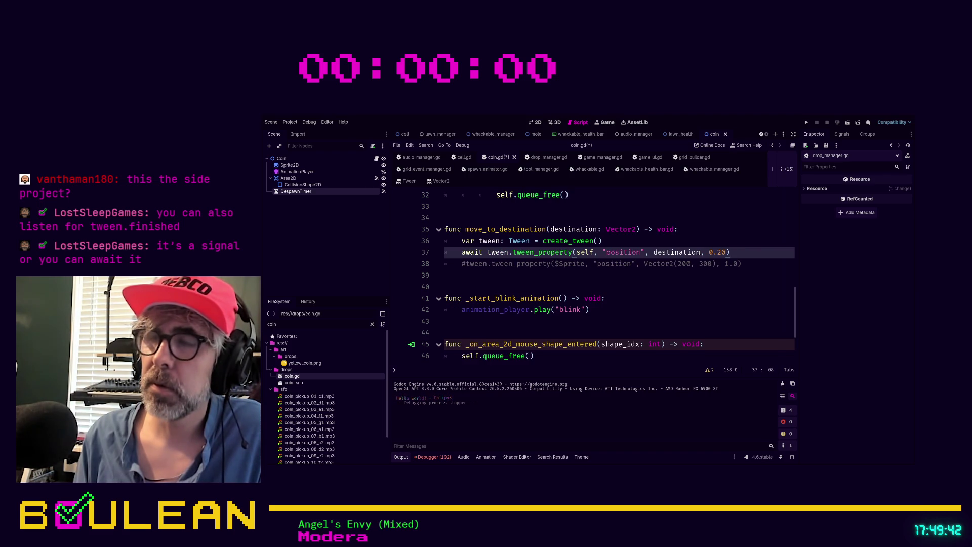
pyautogui.press('Return')
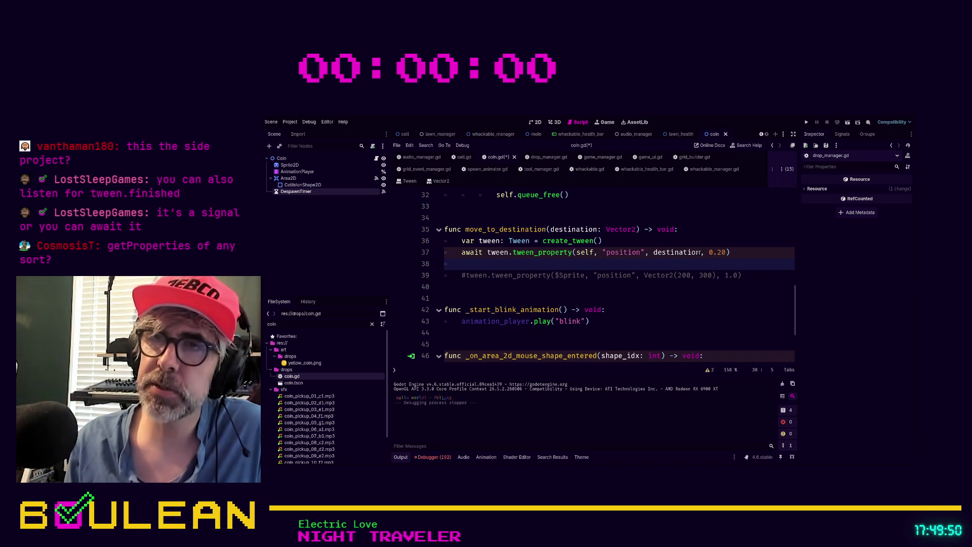
# - Add 'has_arrived = true' after the await, delete the old commented tween line, and save
pyautogui.write('has_arrived = ')
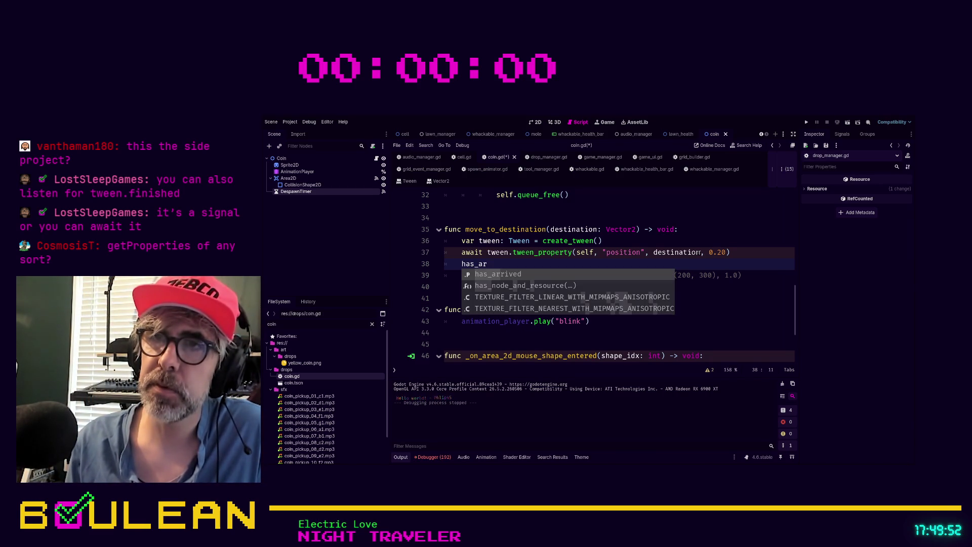
pyautogui.write('true')
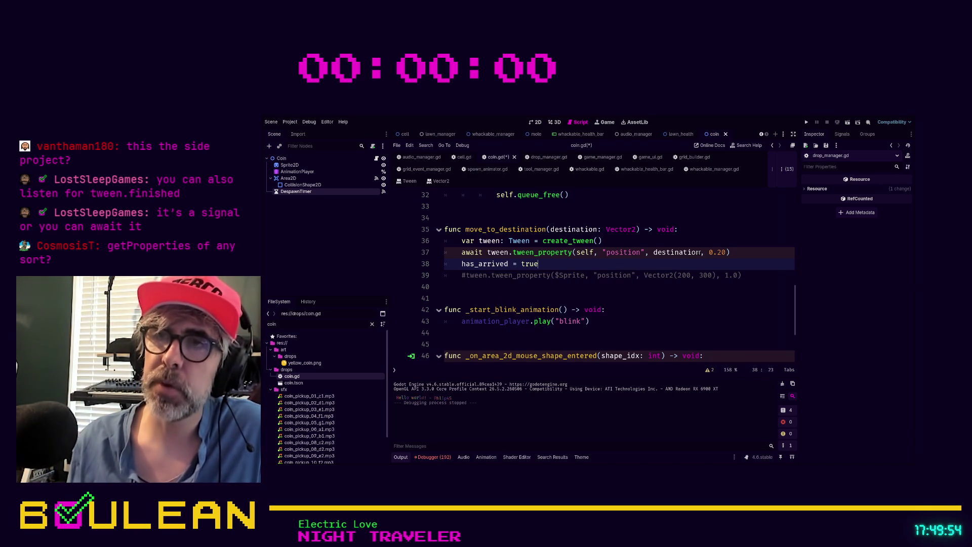
pyautogui.press('Down')
pyautogui.press('End')
pyautogui.hotkey('shift', 'Home')
pyautogui.hotkey('shift', 'Home')
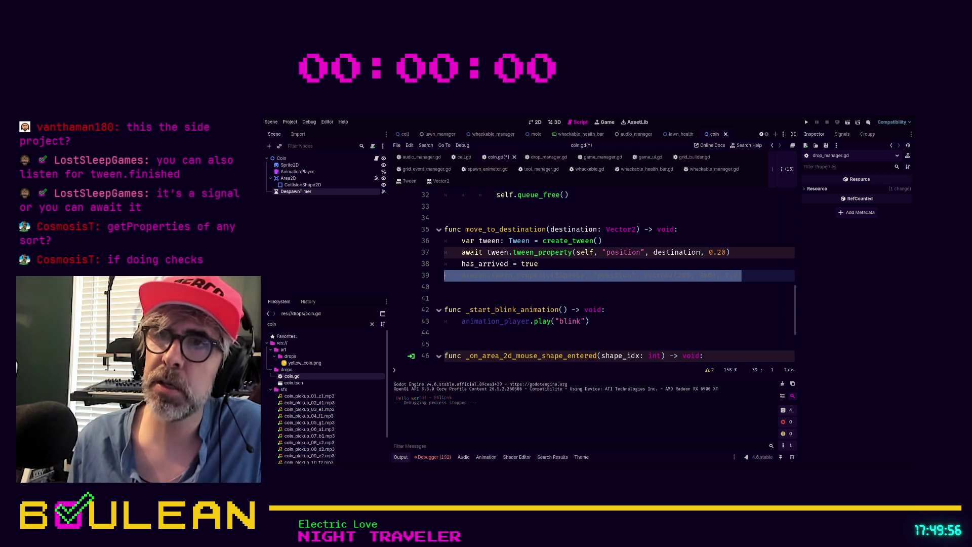
pyautogui.press('BackSpace')
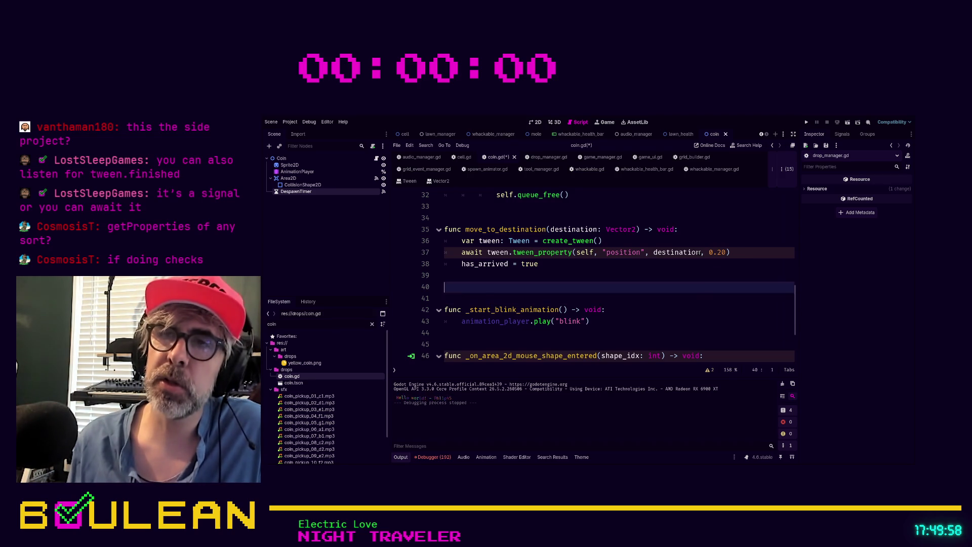
pyautogui.press('Delete')
pyautogui.press('Up')
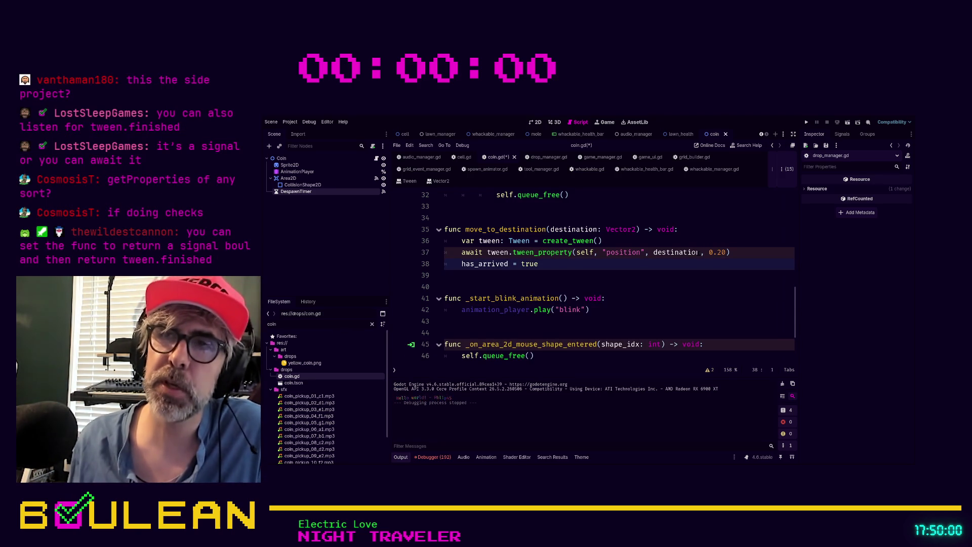
pyautogui.click(584, 270)
pyautogui.hotkey('ctrl', 's')
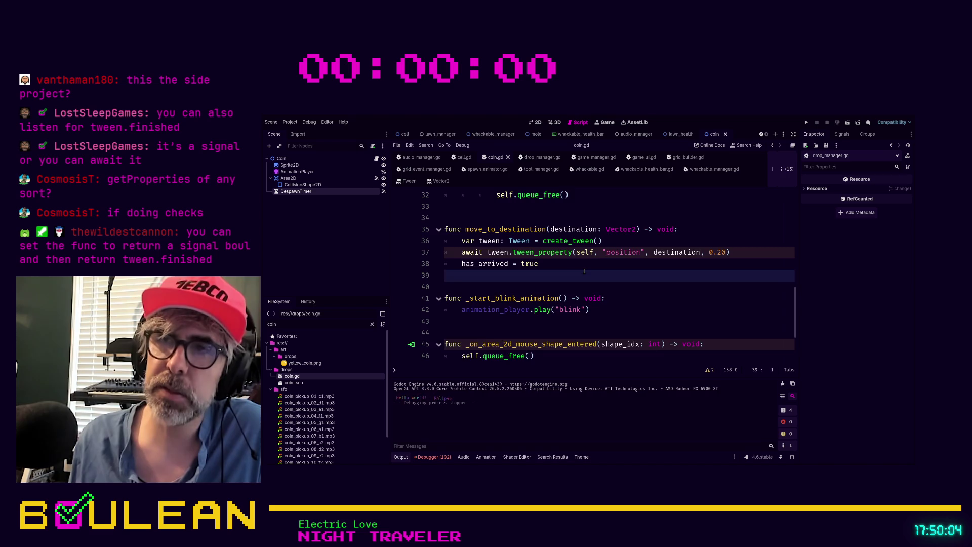
pyautogui.scroll(-1, 584, 271)
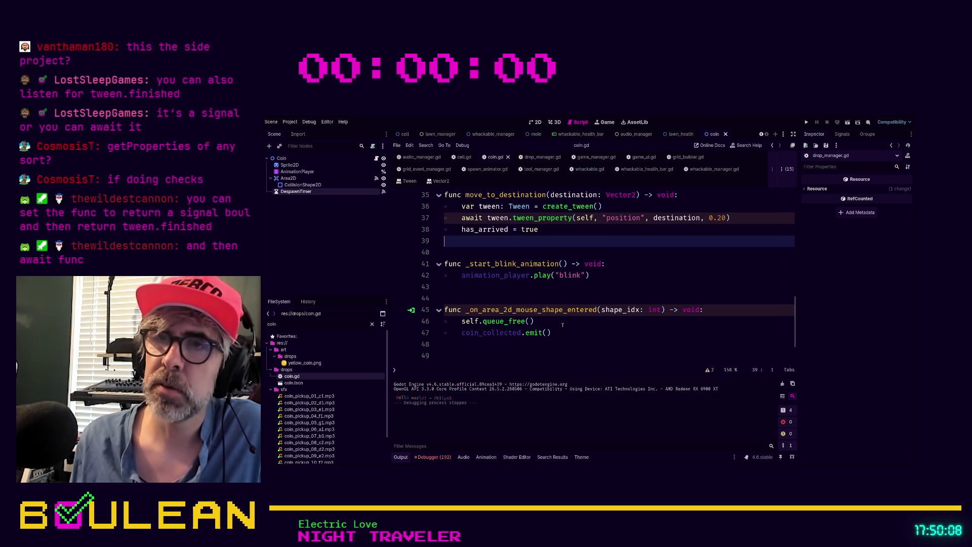
# - Wrap queue_free and coin_collected.emit in an 'if has_arrived:' block and run the game
pyautogui.click(544, 322)
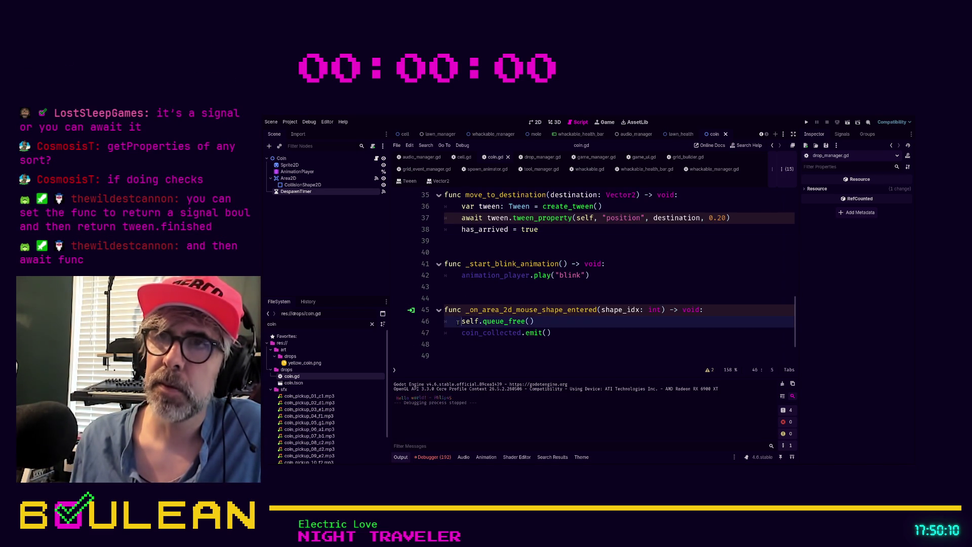
pyautogui.hotkey('ctrl', 'shift', 'Return')
pyautogui.write('if has_a')
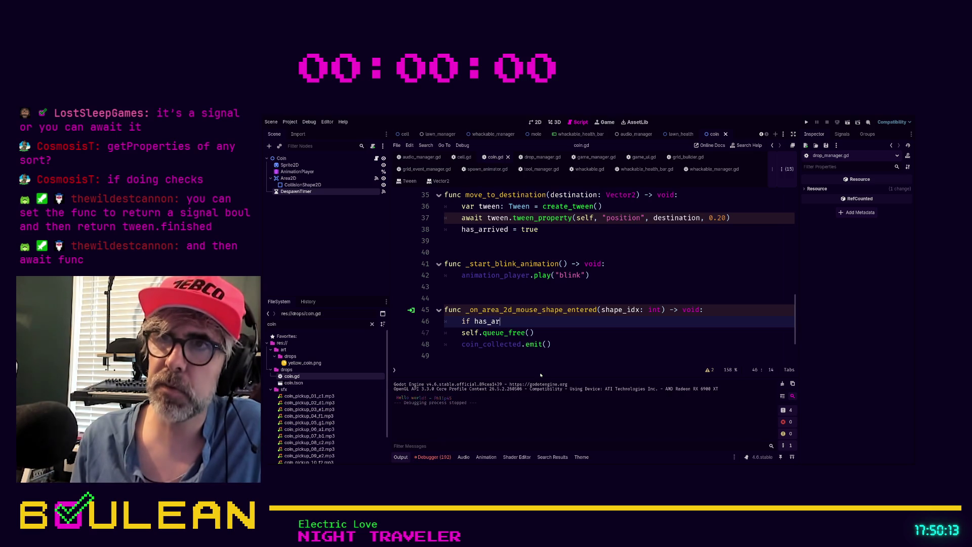
pyautogui.write('rived:')
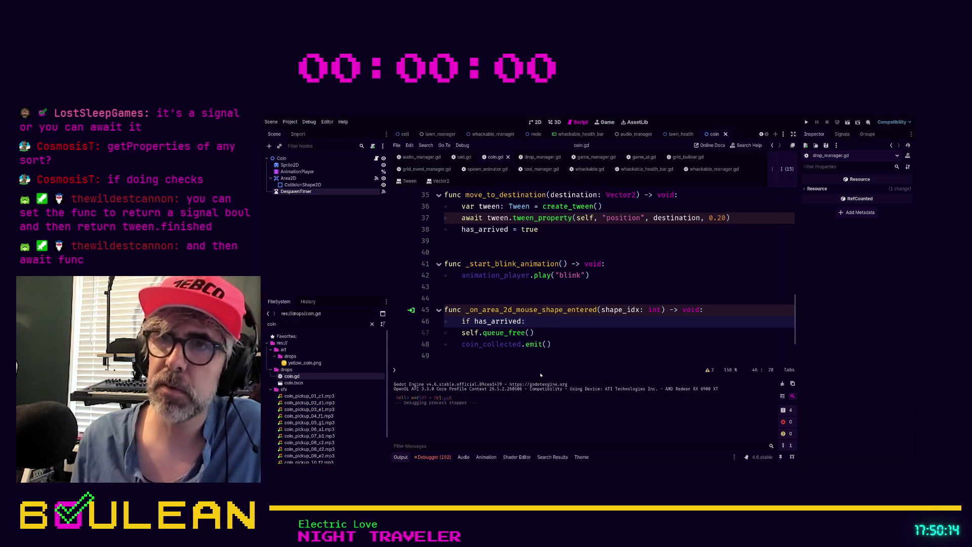
pyautogui.press('Down')
pyautogui.press('Down')
pyautogui.press('Home')
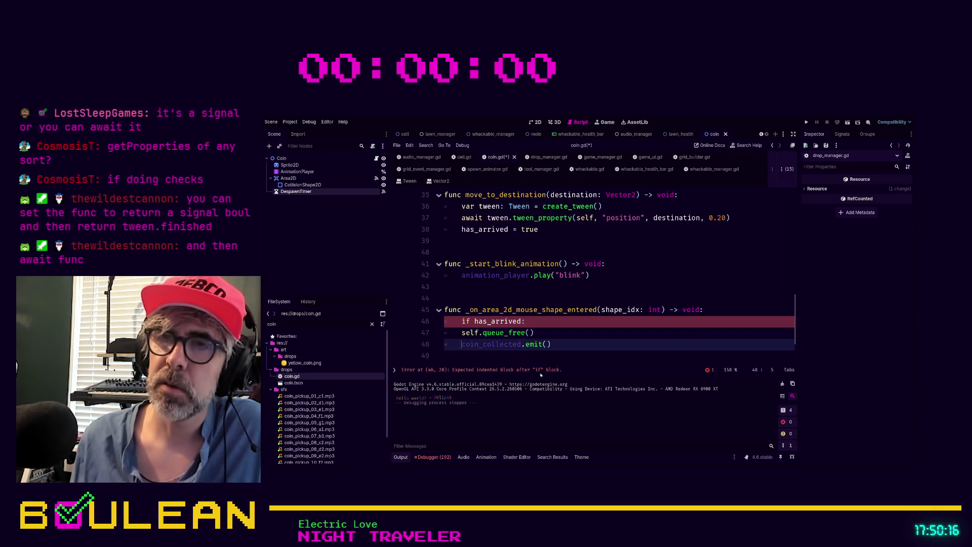
pyautogui.press('Tab')
pyautogui.press('Up')
pyautogui.press('Home')
pyautogui.press('Tab')
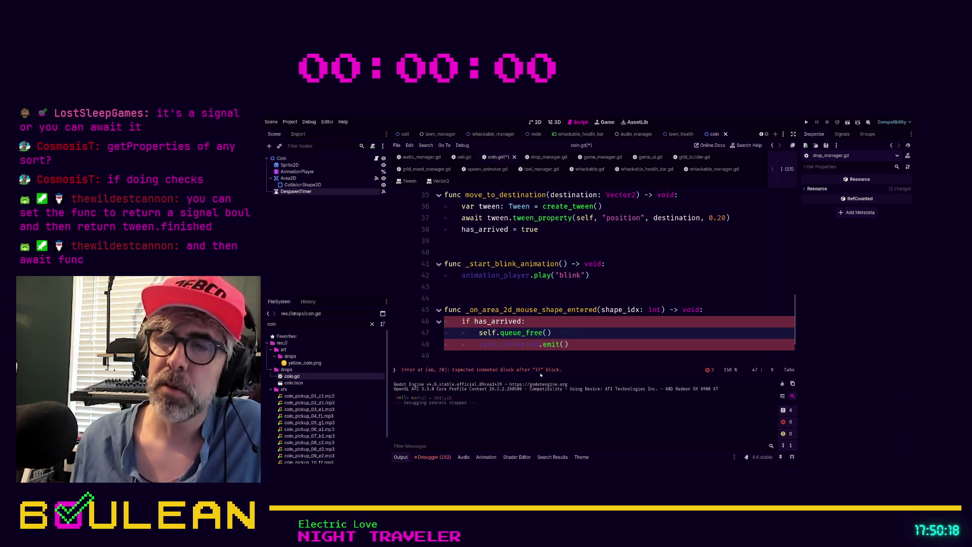
pyautogui.press('Down')
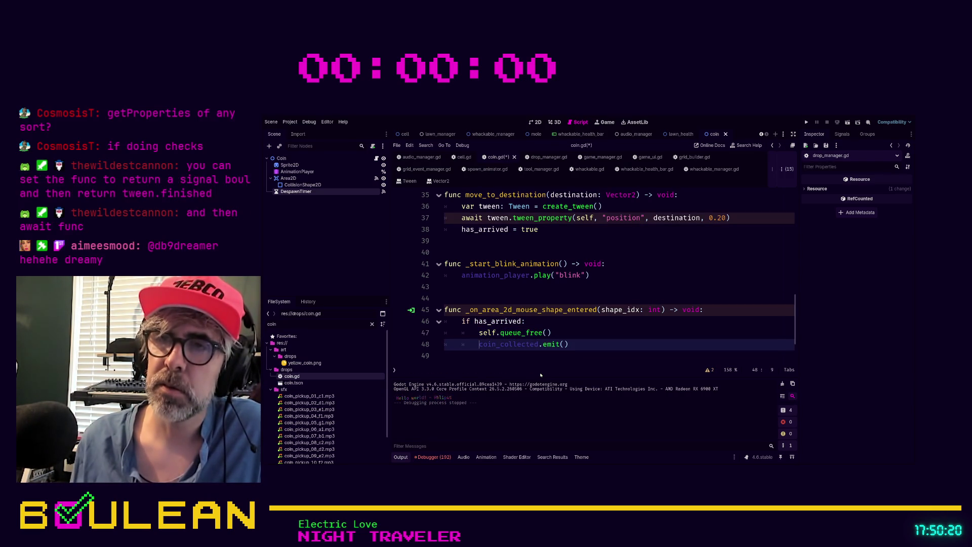
pyautogui.press('F5')
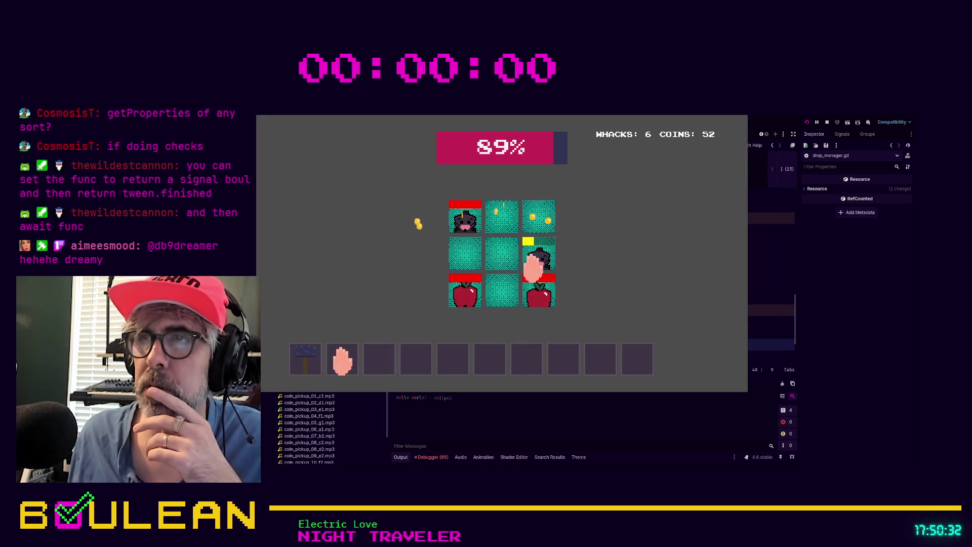
# - Whack thirteen moles and apples, reaching 19 whacks and 199 coins, then stop the game
pyautogui.click(535, 264)
pyautogui.click(533, 293)
pyautogui.click(503, 296)
pyautogui.click(463, 291)
pyautogui.click(465, 255)
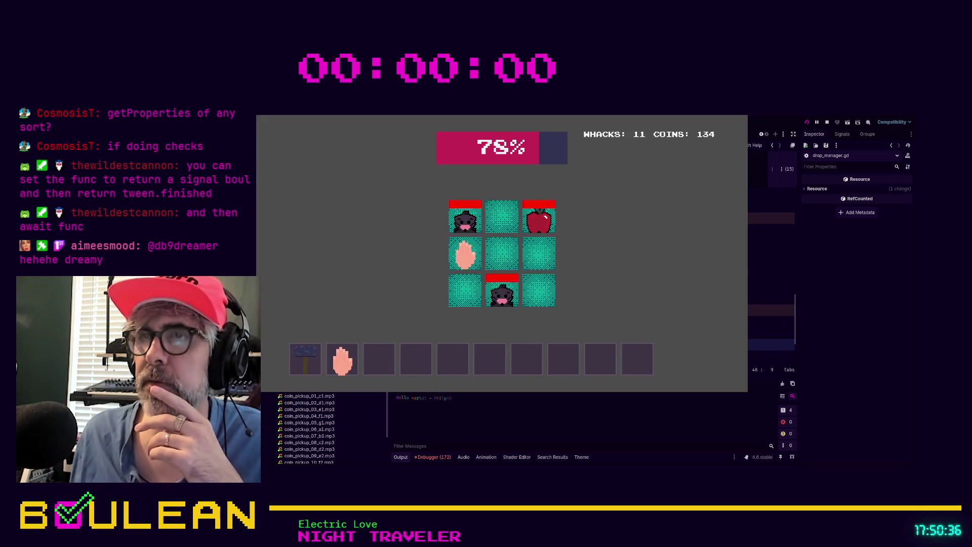
pyautogui.click(461, 218)
pyautogui.click(539, 223)
pyautogui.click(504, 290)
pyautogui.click(464, 290)
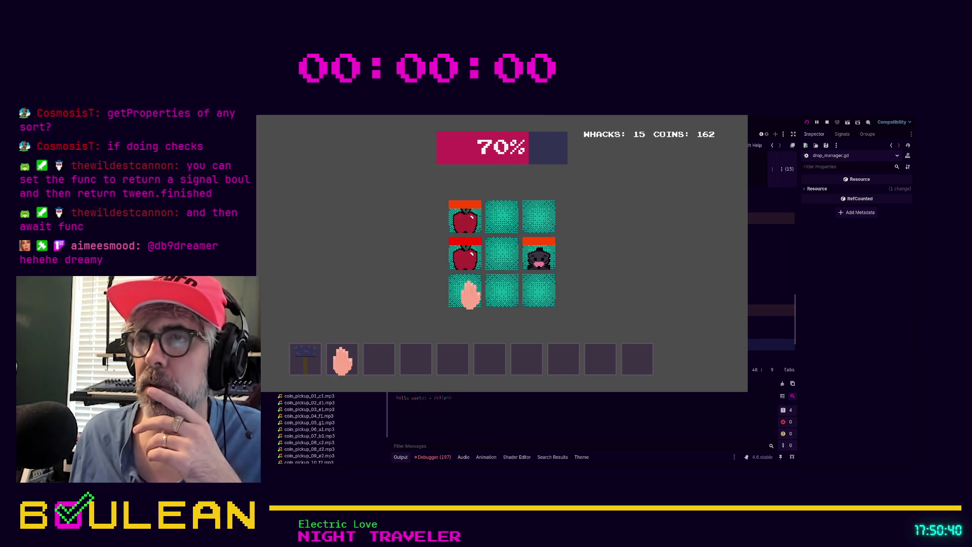
pyautogui.click(463, 218)
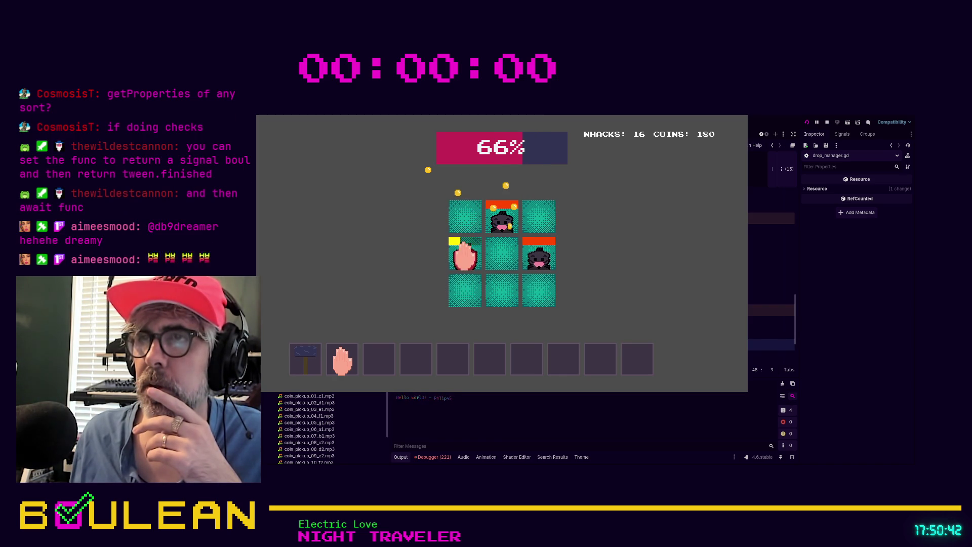
pyautogui.click(465, 256)
pyautogui.click(499, 222)
pyautogui.click(451, 286)
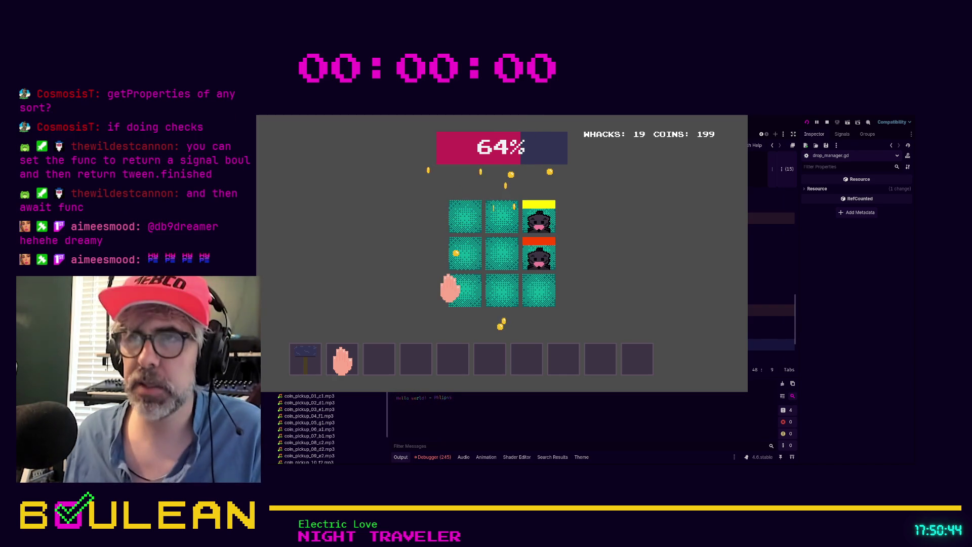
pyautogui.press('F8')
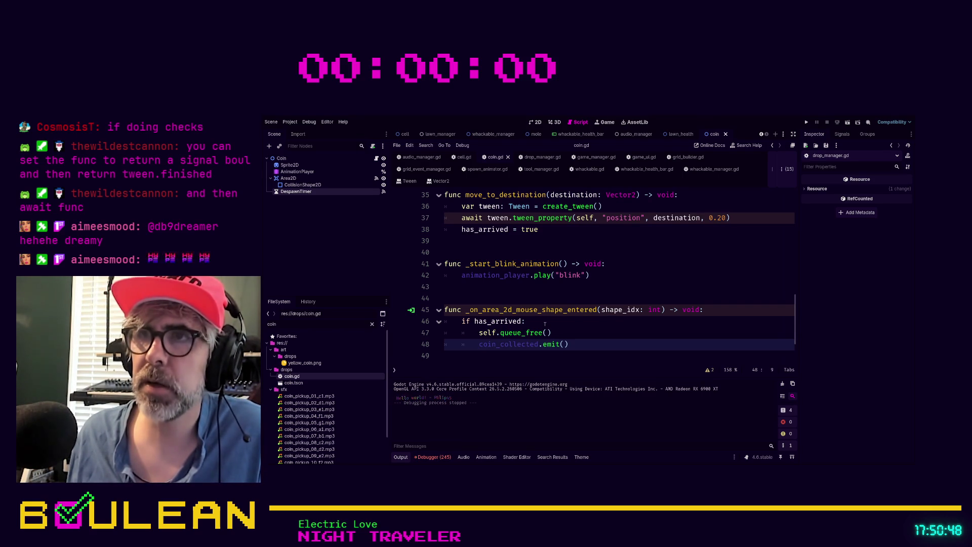
# - Append .finished to the tween_property call on line 37, save, and run the game
pyautogui.scroll(2, 517, 242)
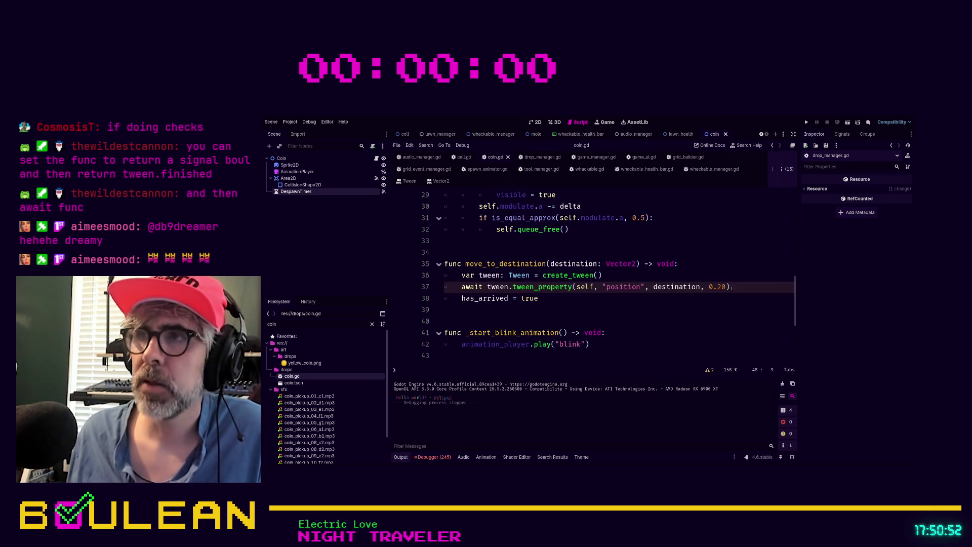
pyautogui.click(731, 286)
pyautogui.write('.')
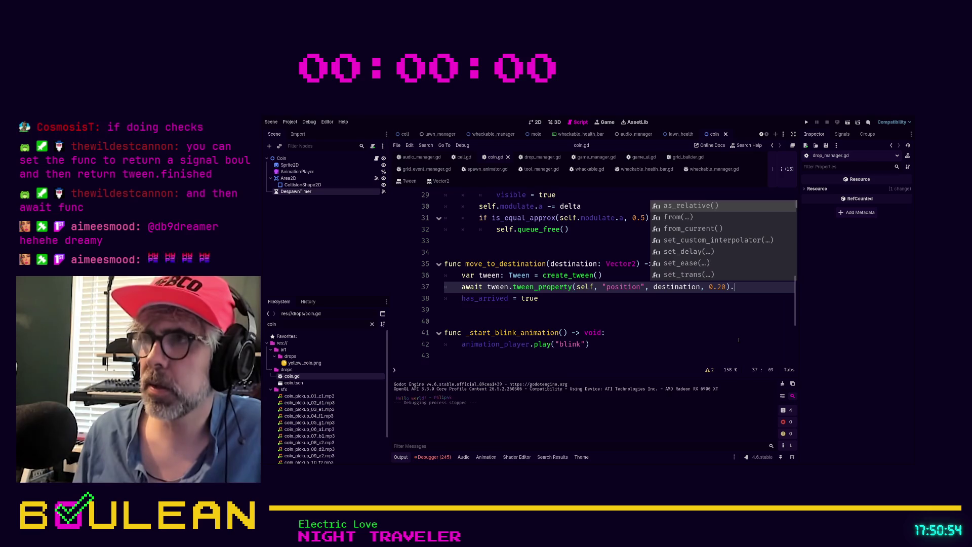
pyautogui.press('Down')
pyautogui.press('Down')
pyautogui.press('Down')
pyautogui.press('Down')
pyautogui.press('Down')
pyautogui.press('Return')
pyautogui.press('F5')
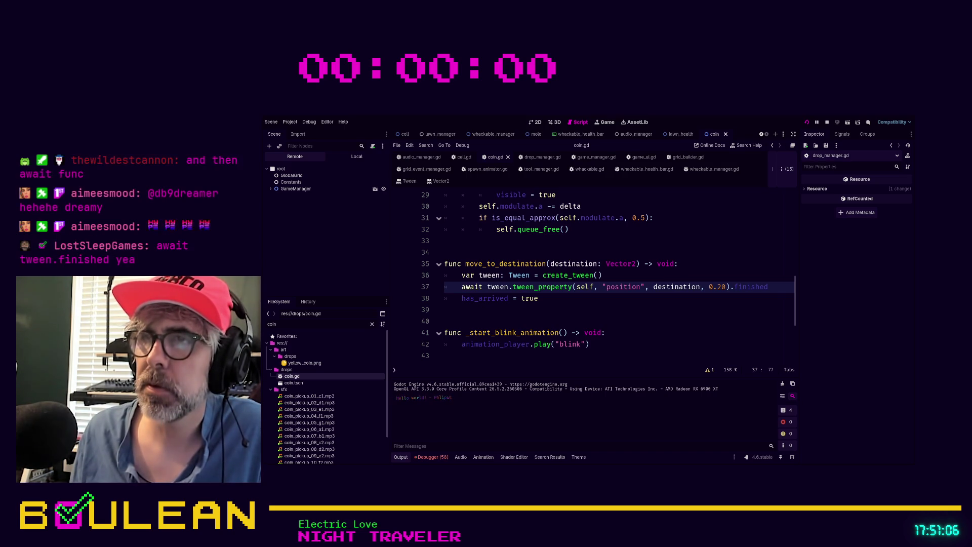
# - Whack moles and apples across the grid until the lawn is ruined
pyautogui.click(539, 260)
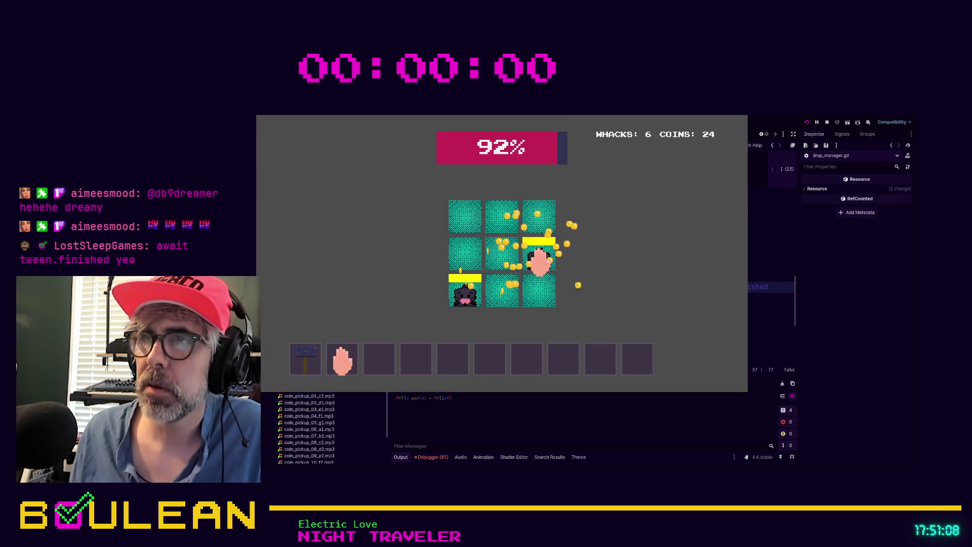
pyautogui.click(538, 257)
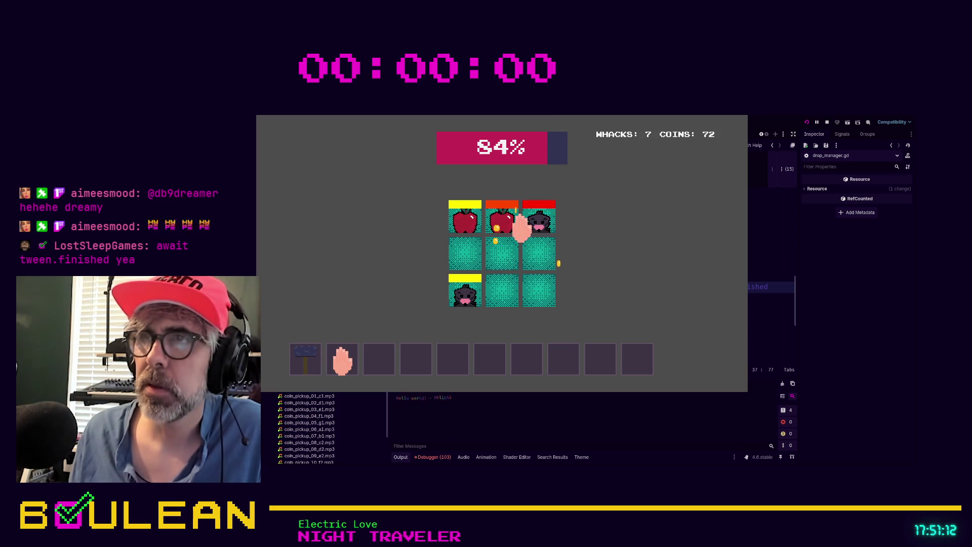
pyautogui.click(537, 219)
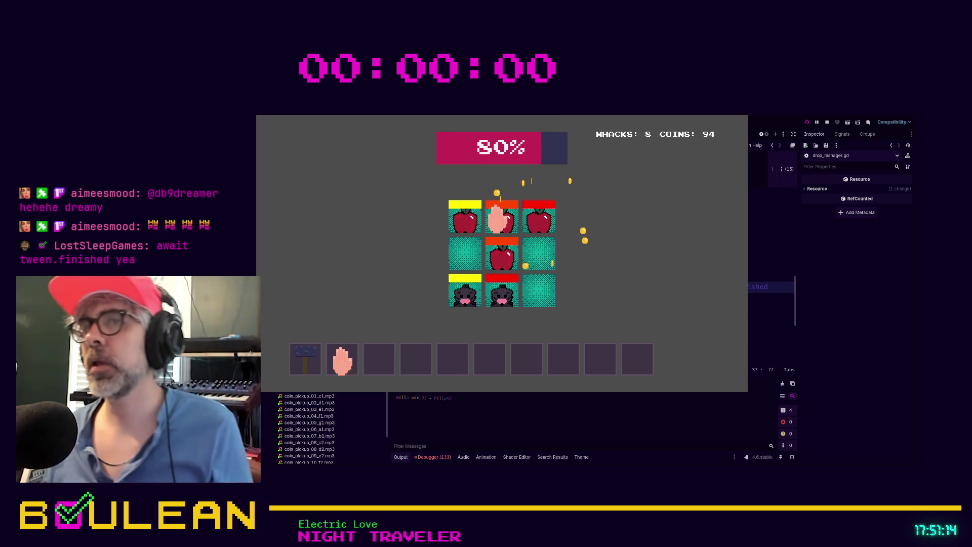
pyautogui.click(499, 218)
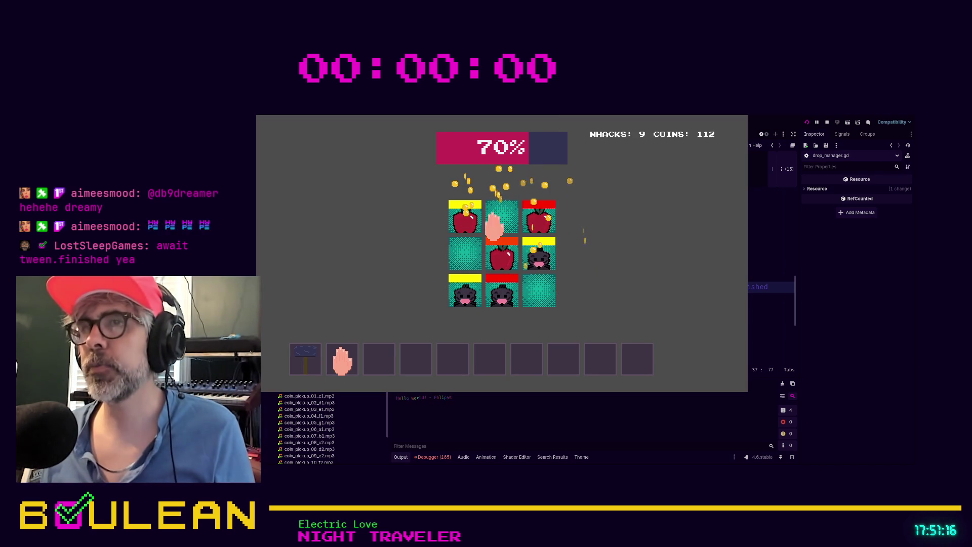
pyautogui.click(542, 218)
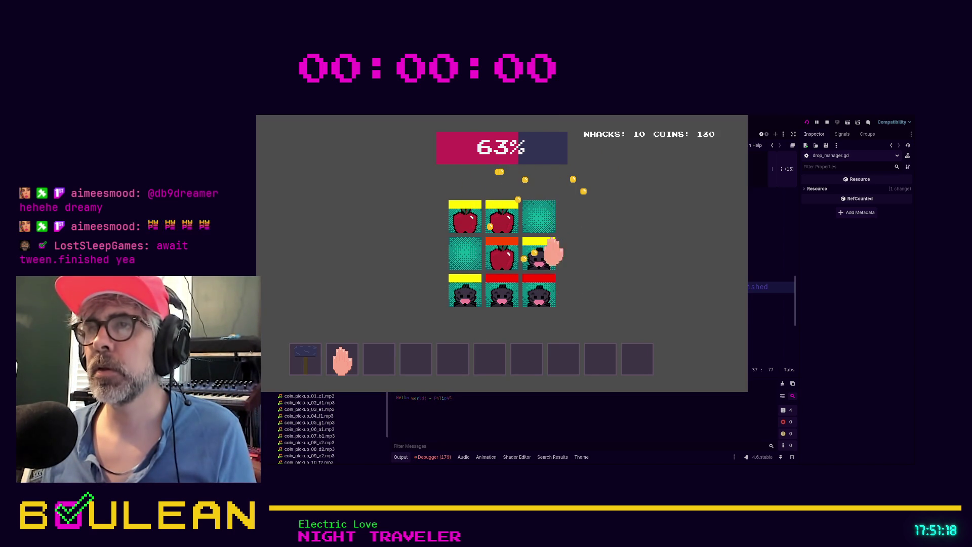
pyautogui.click(500, 254)
pyautogui.click(461, 296)
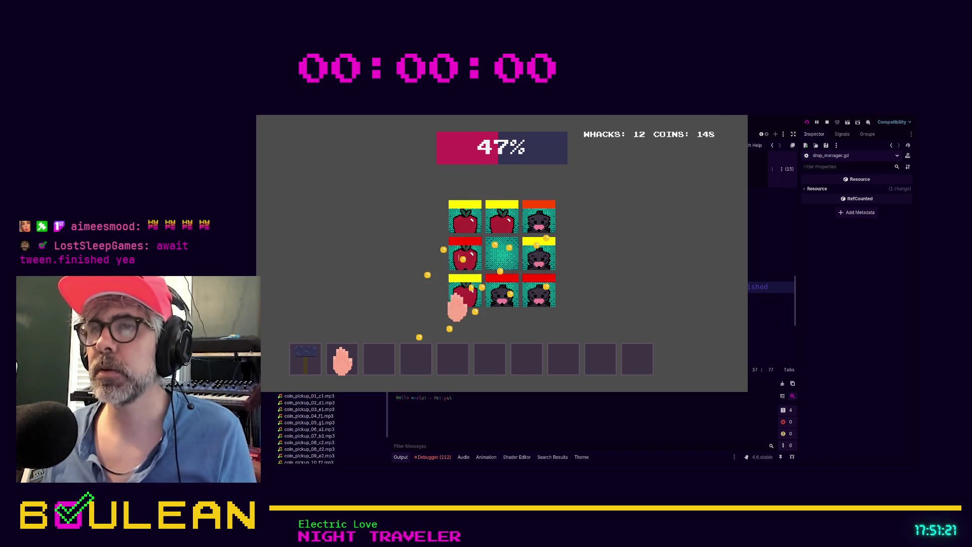
pyautogui.click(506, 295)
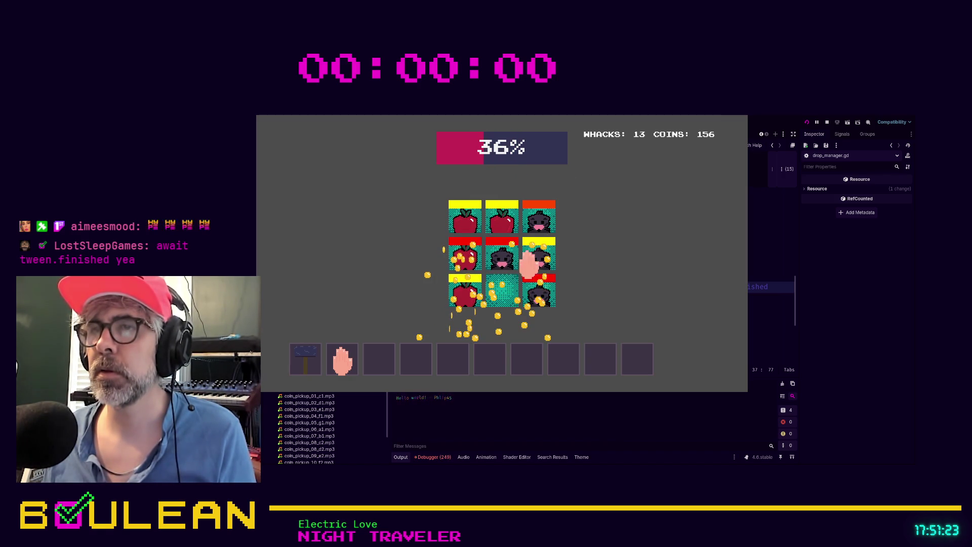
pyautogui.click(471, 291)
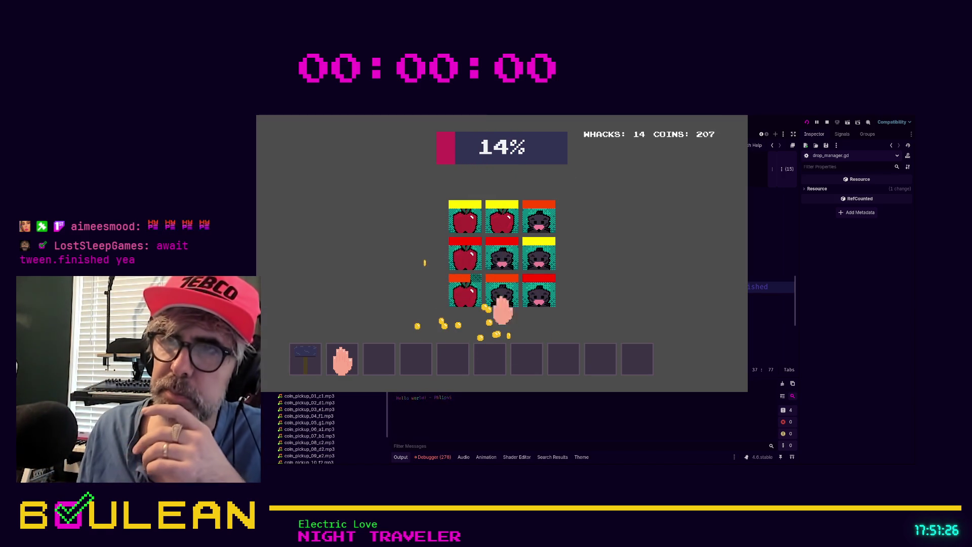
pyautogui.click(516, 293)
# - Restart the round, whack four more moles, then stop the game with F8
pyautogui.click(527, 268)
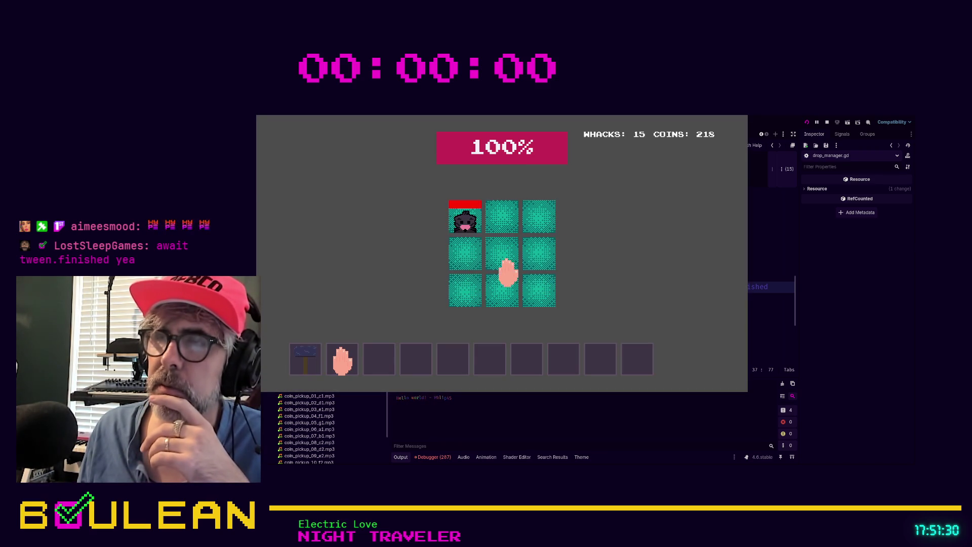
pyautogui.click(467, 220)
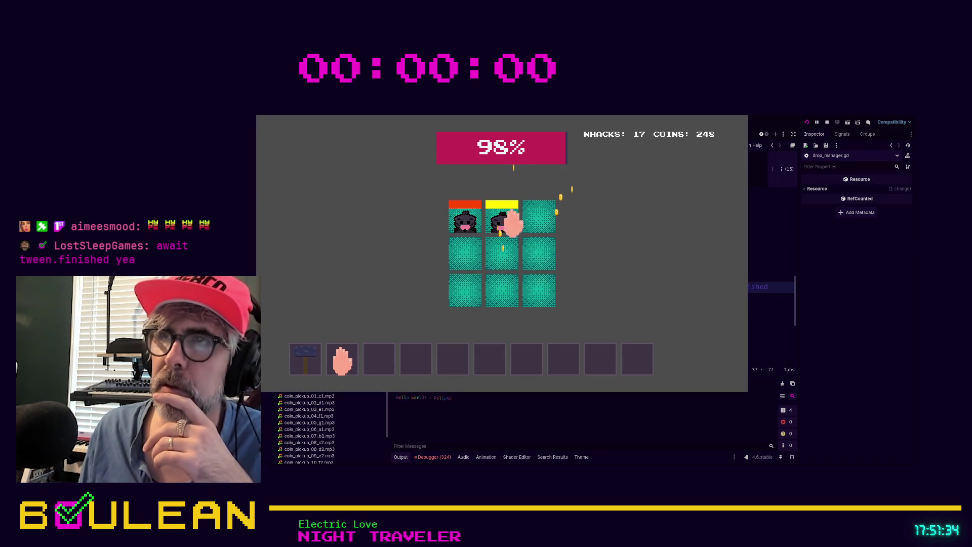
pyautogui.click(503, 217)
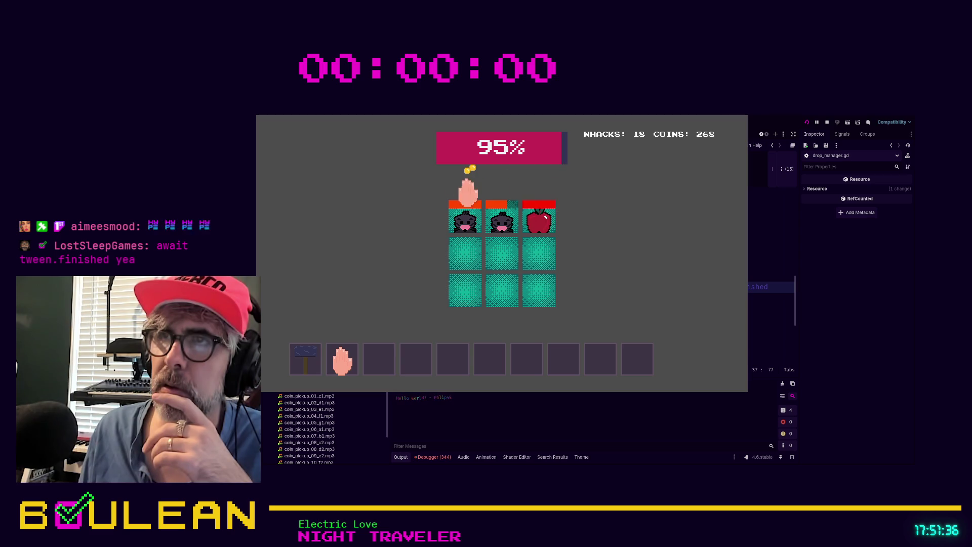
pyautogui.click(465, 215)
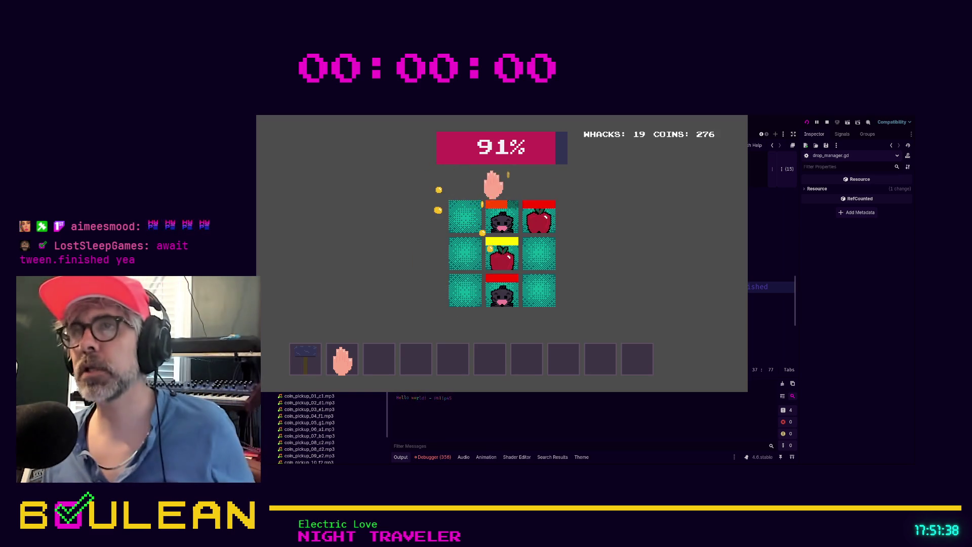
pyautogui.click(499, 299)
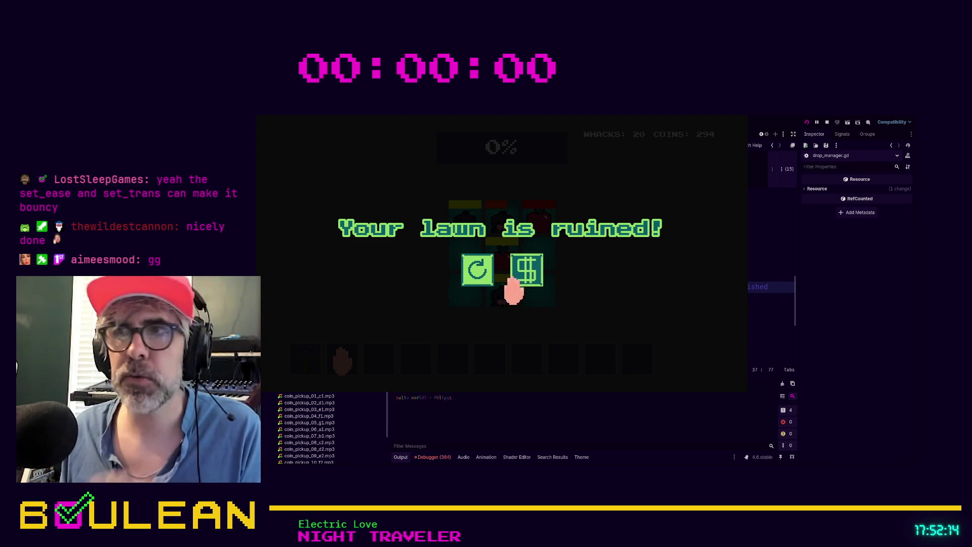
pyautogui.press('F8')
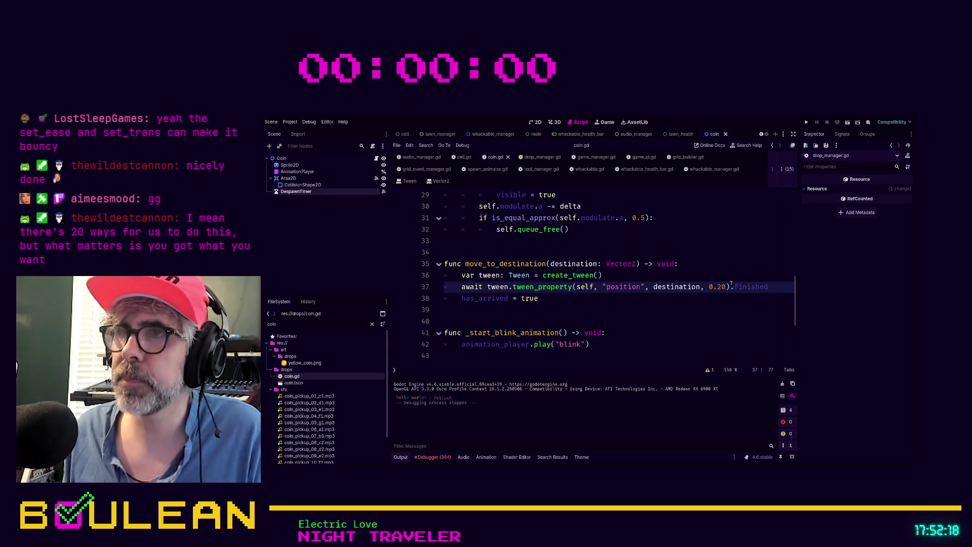
# - Add tween.set_ease(Tween.EASE_OUT) on a new line after create_tween()
pyautogui.click(652, 278)
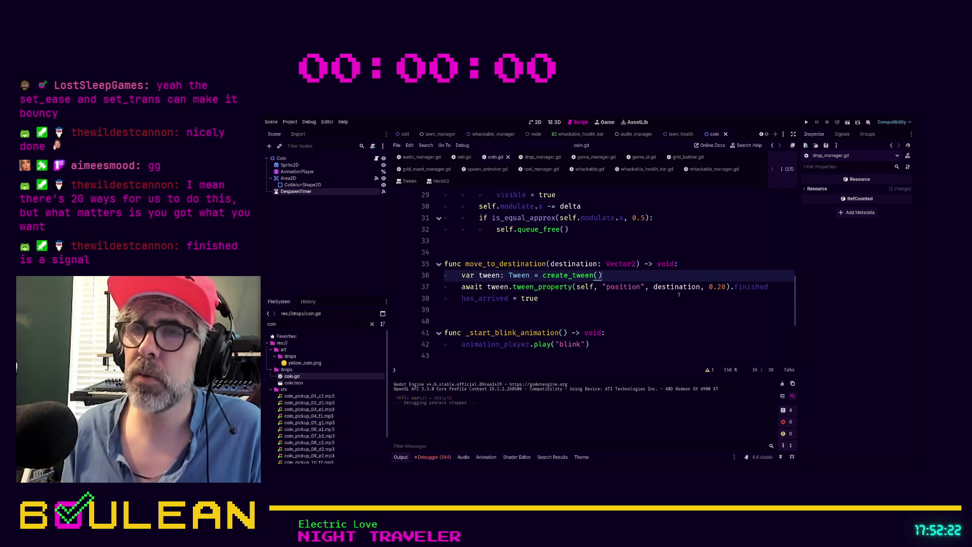
pyautogui.press('Return')
pyautogui.write('tween.se')
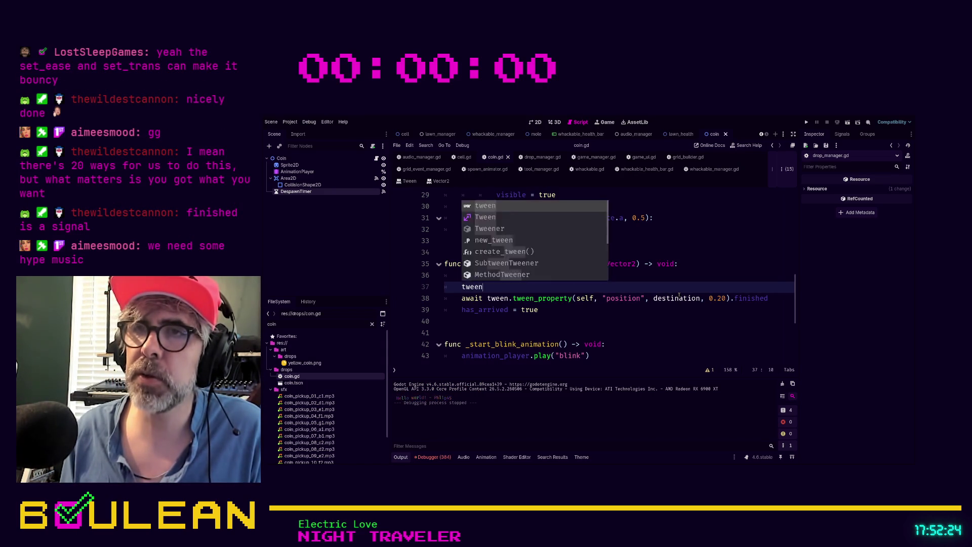
pyautogui.press('Return')
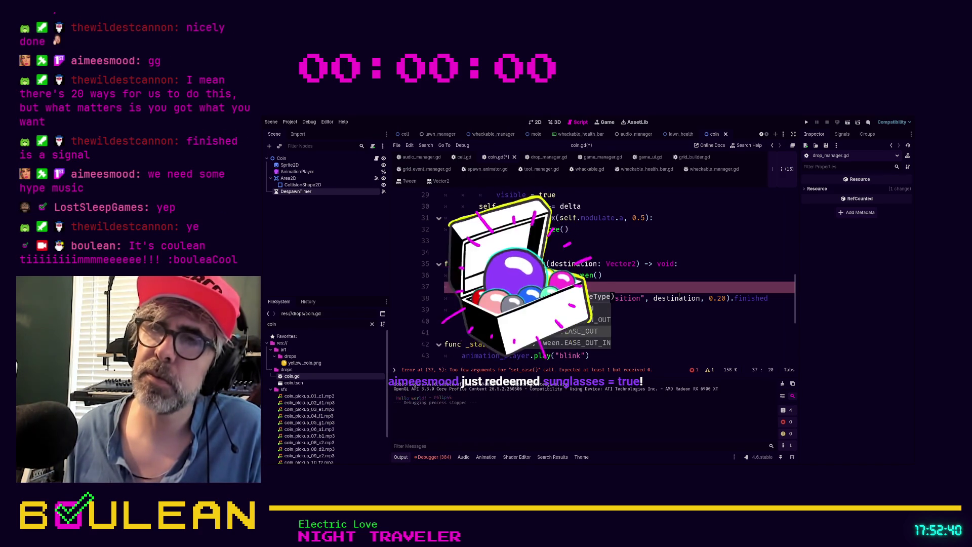
pyautogui.press('Down')
pyautogui.press('Down')
pyautogui.press('Return')
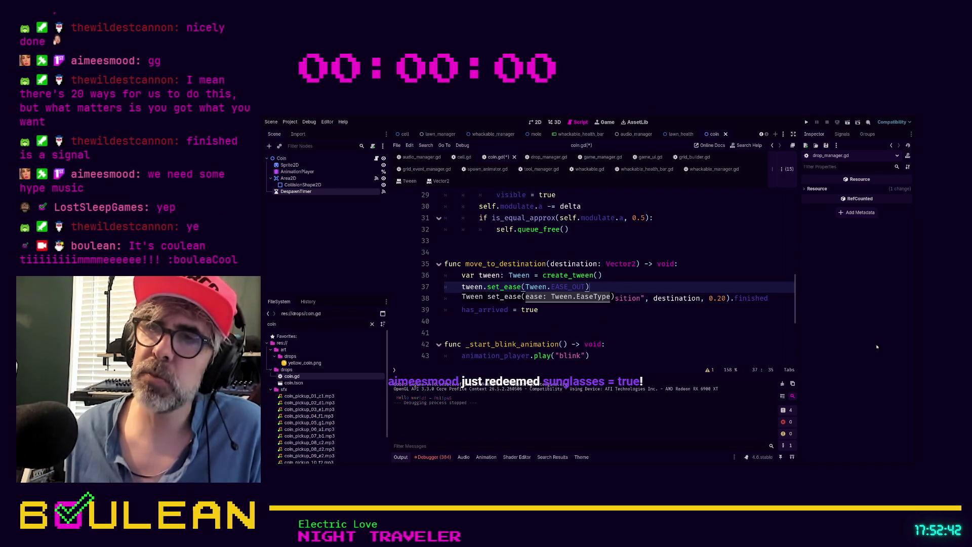
pyautogui.click(661, 343)
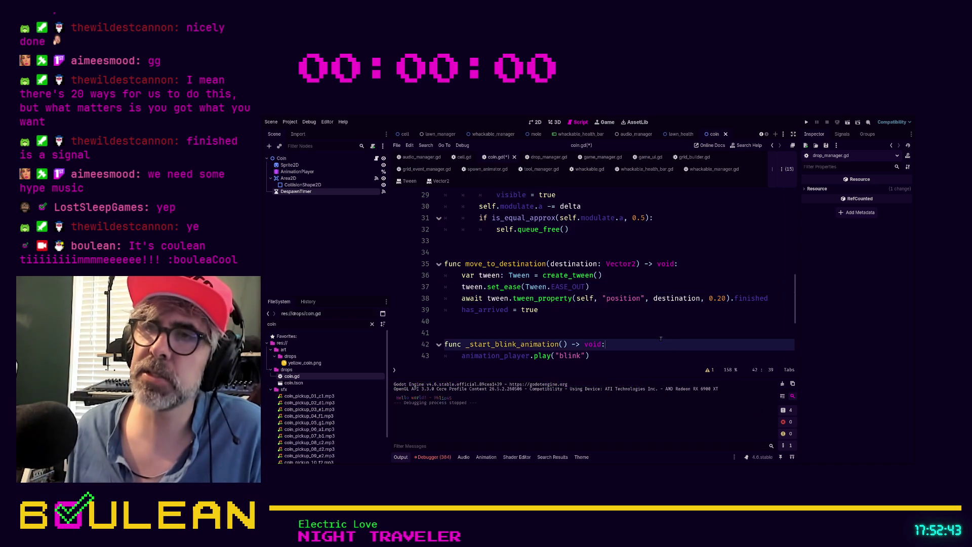
# - Save coin.gd and launch the game with F5
pyautogui.click(494, 297)
pyautogui.click(577, 309)
pyautogui.hotkey('ctrl', 's')
pyautogui.press('F5')
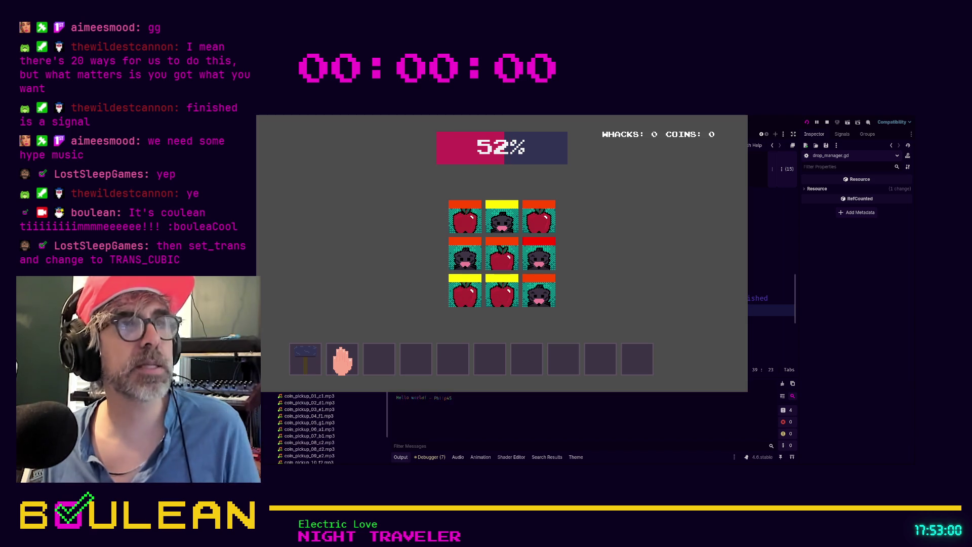
# - Whack the bottom-left tiles until the lawn runs out
pyautogui.click(461, 301)
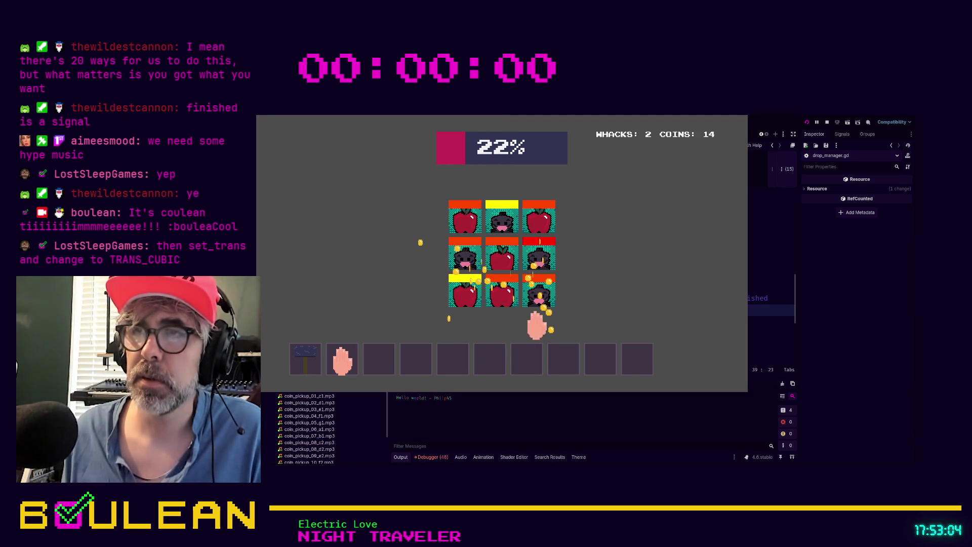
pyautogui.click(461, 294)
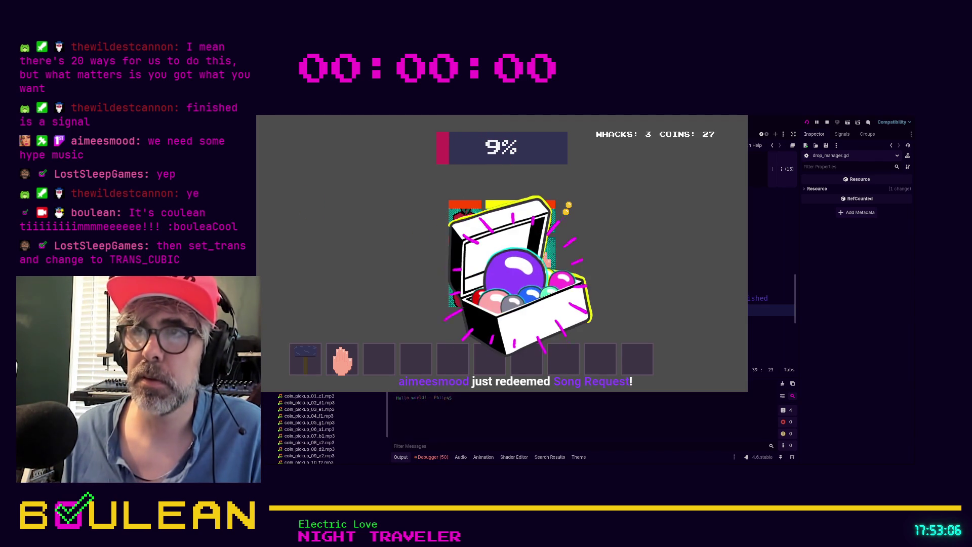
pyautogui.click(461, 296)
pyautogui.click(462, 296)
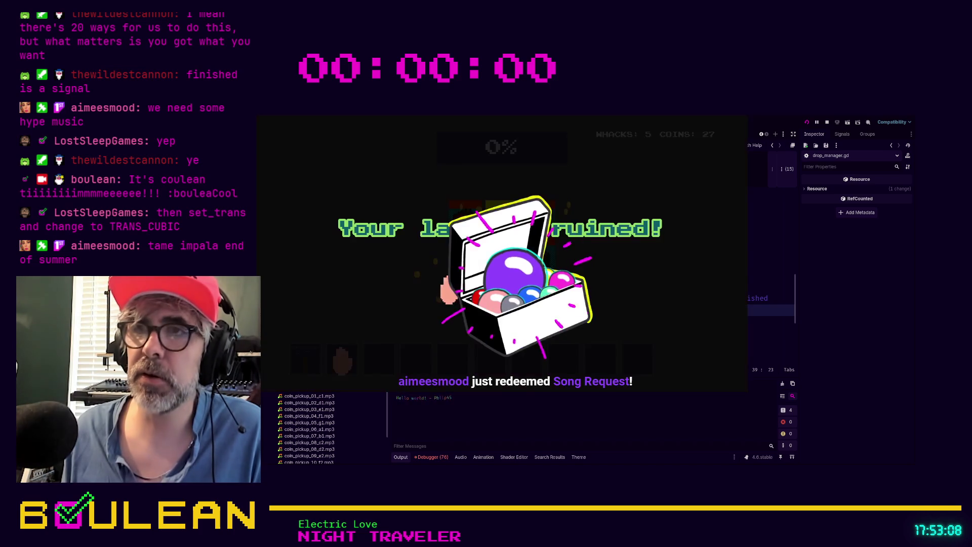
# - Restart the game, whack four more tiles, then stop it at 10 whacks and 46 coins
pyautogui.click(469, 293)
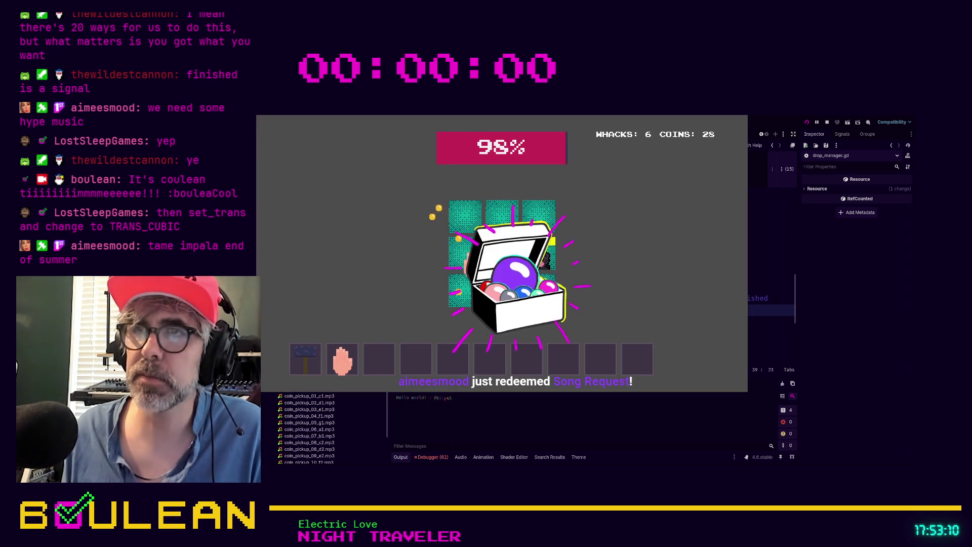
pyautogui.click(457, 292)
pyautogui.click(456, 236)
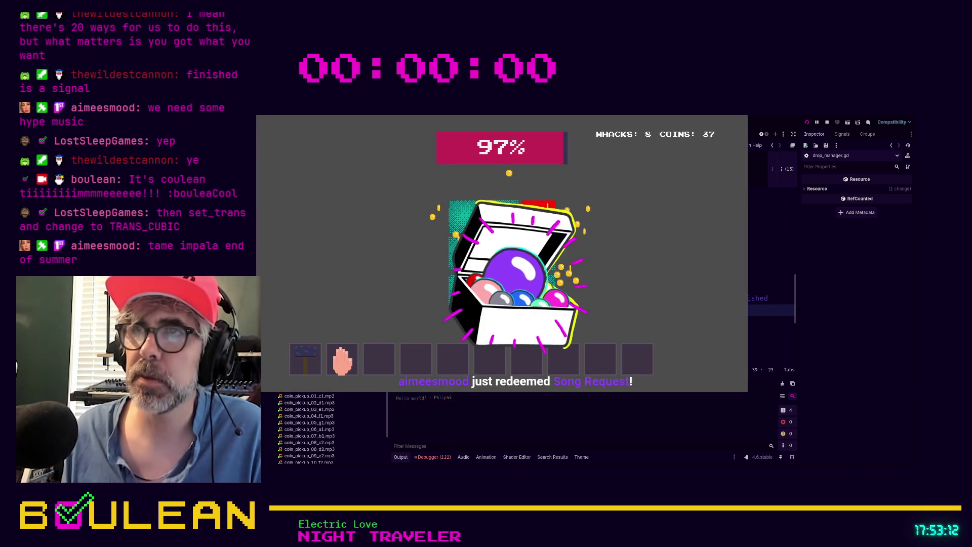
pyautogui.click(458, 263)
pyautogui.click(440, 273)
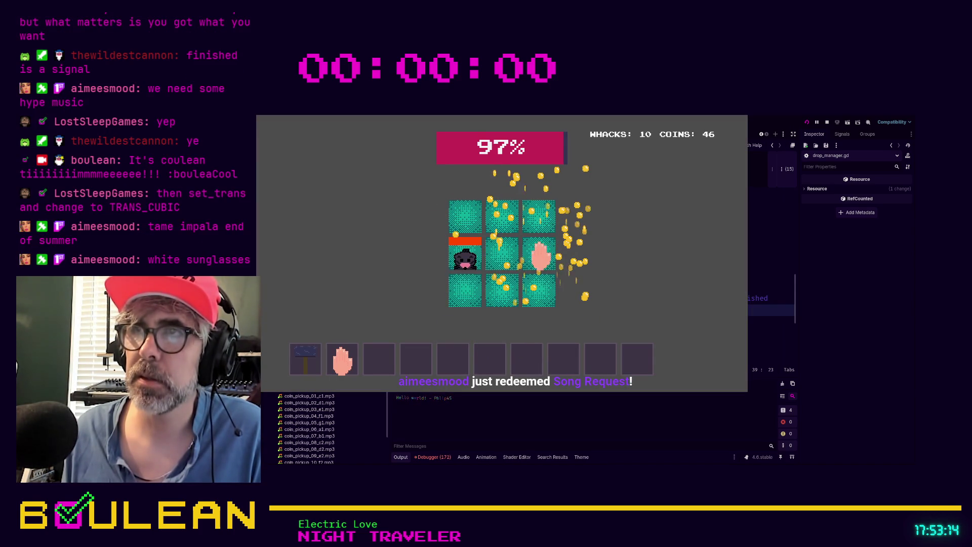
pyautogui.press('F8')
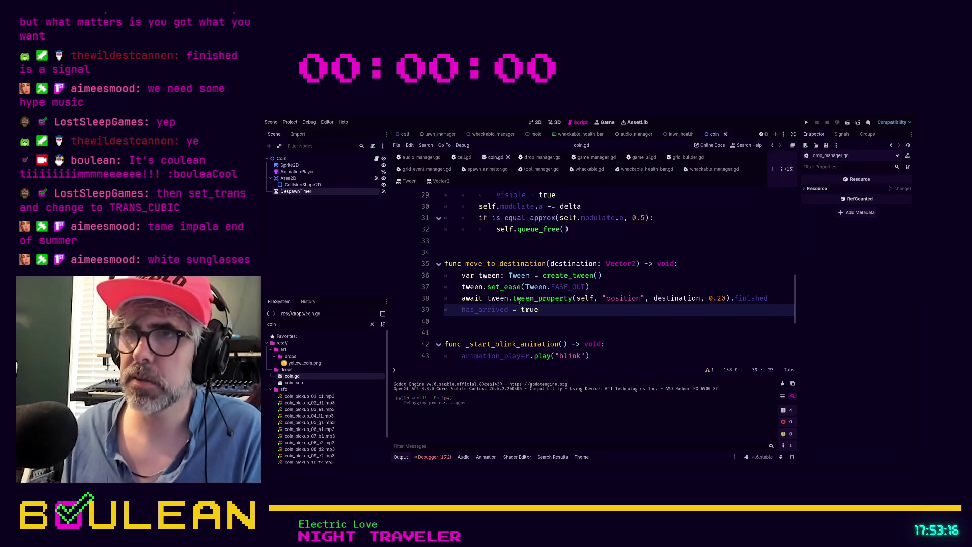
# - Replace set_ease's EASE_OUT argument via autocomplete, which inserts TRANS_ELASTIC by mistake
pyautogui.doubleClick(566, 287)
pyautogui.write('EAS')
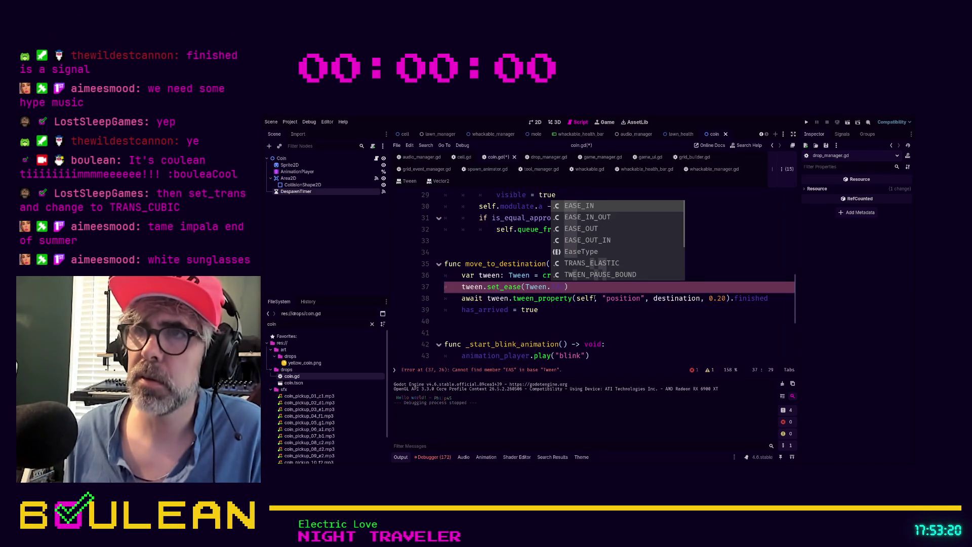
pyautogui.press('Down')
pyautogui.press('Down')
pyautogui.press('Down')
pyautogui.press('Down')
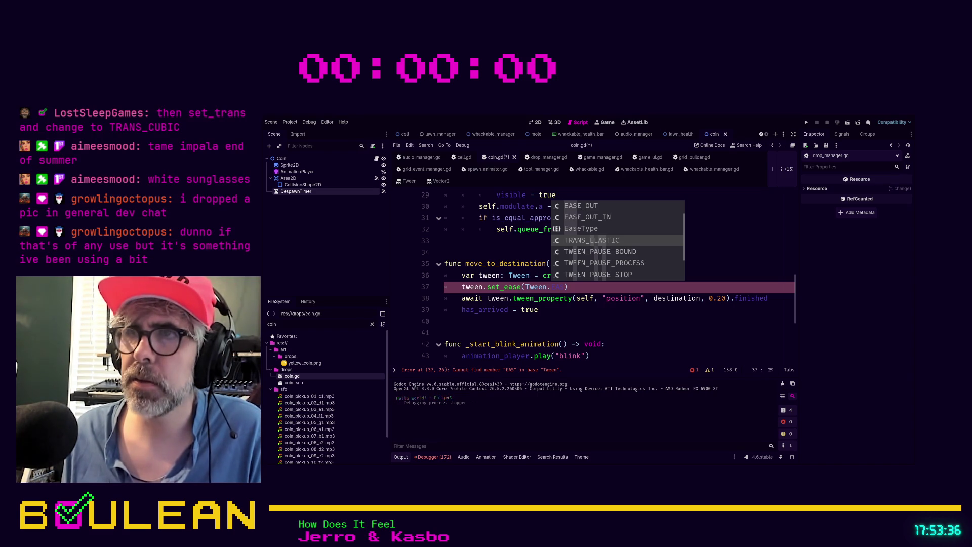
pyautogui.press('Return')
pyautogui.moveTo(621, 288); pyautogui.dragTo(619, 282)
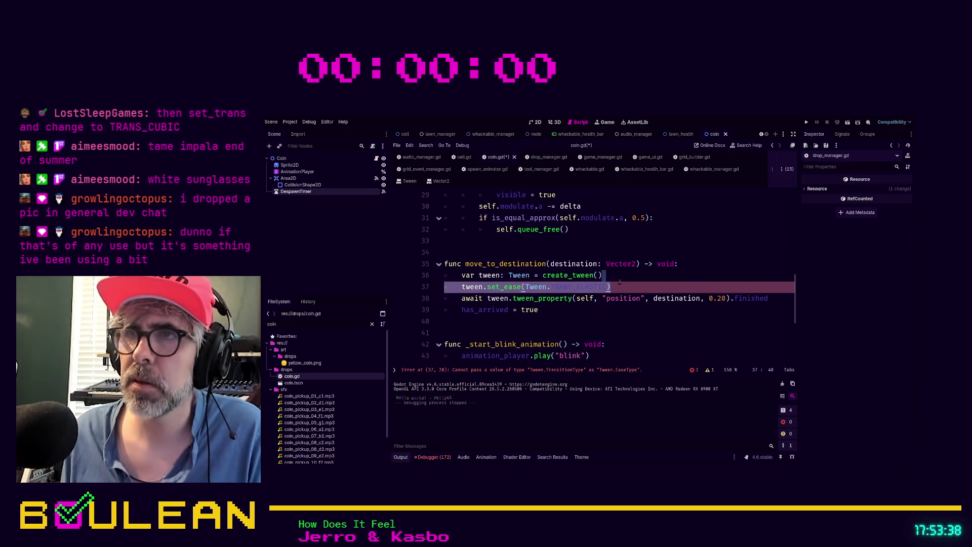
pyautogui.click(619, 286)
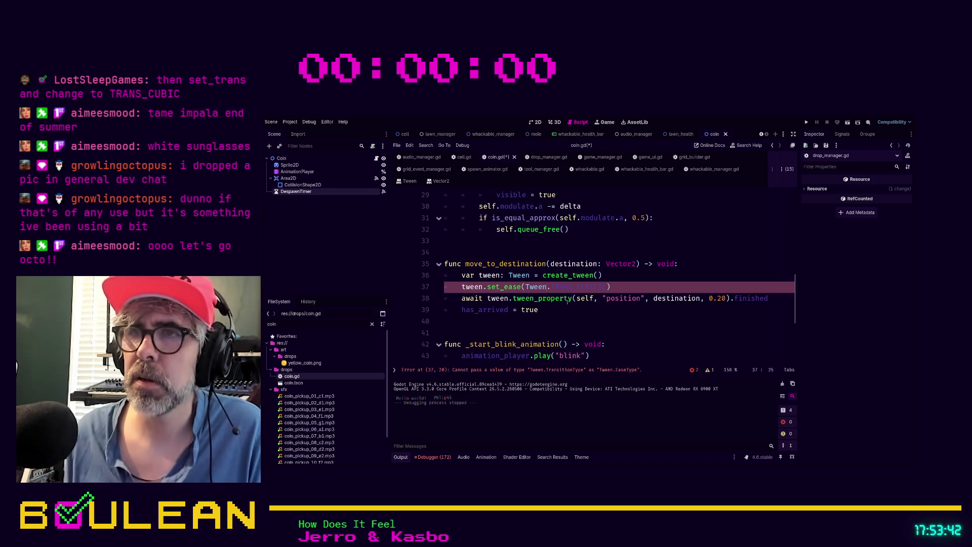
pyautogui.press('BackSpace')
pyautogui.press('BackSpace')
pyautogui.press('BackSpace')
pyautogui.write('RANS_ELASTIC')
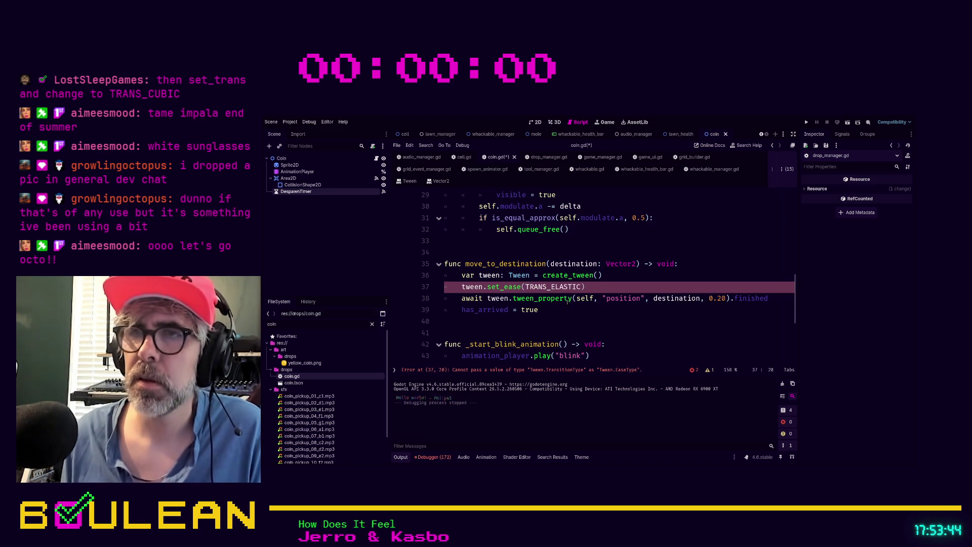
pyautogui.click(605, 315)
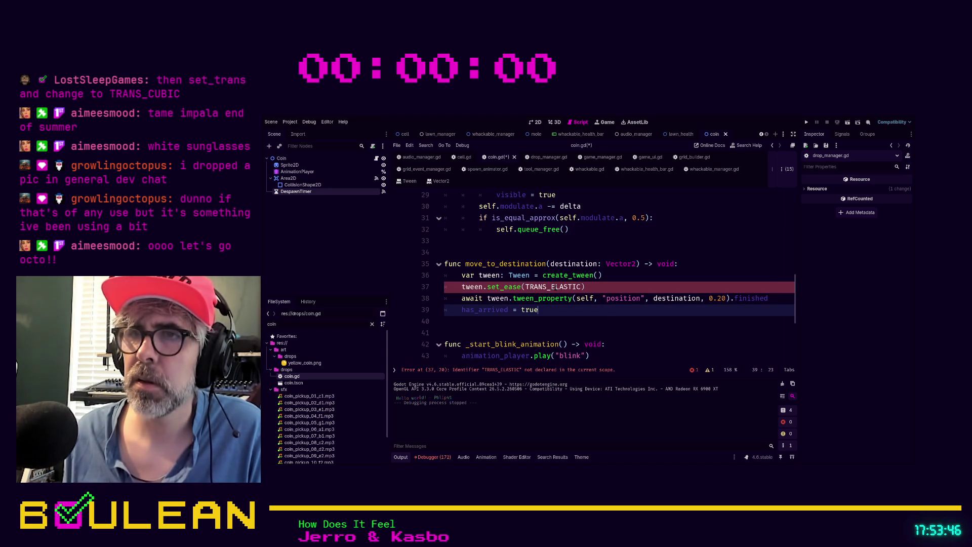
# - Swap TRANS_ELASTIC for Tween.EASE_OUT_IN in set_ease and save coin.gd
pyautogui.doubleClick(553, 286)
pyautogui.press('BackSpace')
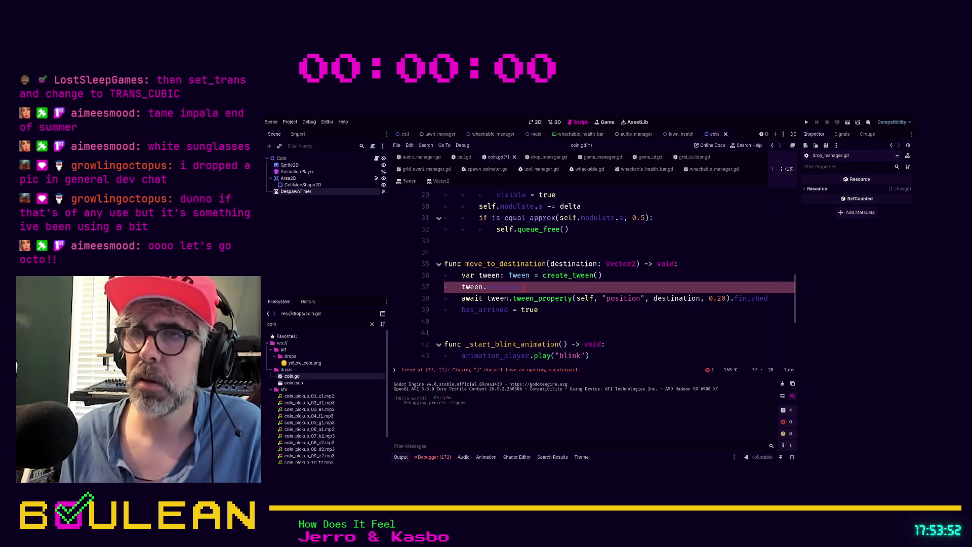
pyautogui.write('set_ease()')
pyautogui.hotkey('ctrl', 'space')
pyautogui.press('Down')
pyautogui.press('Down')
pyautogui.press('Down')
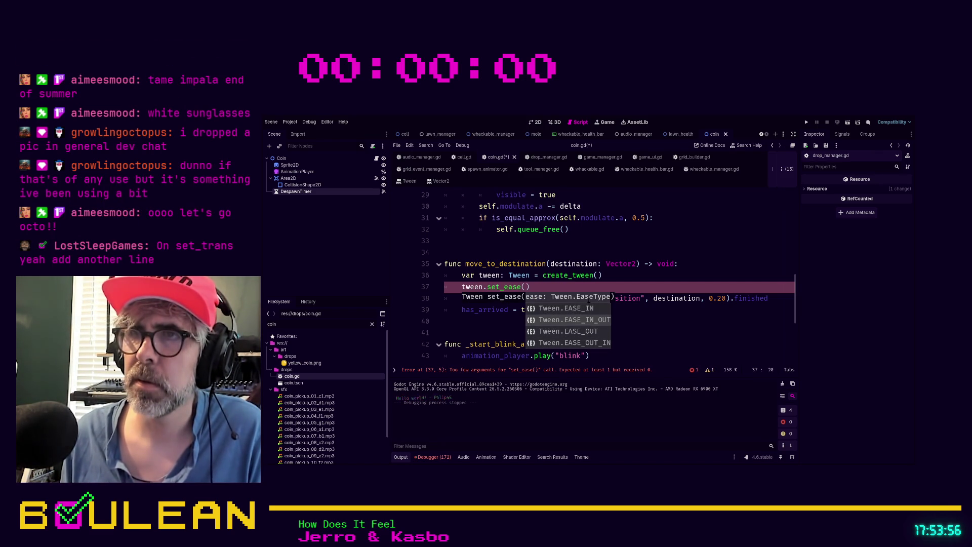
pyautogui.press('Down')
pyautogui.press('Down')
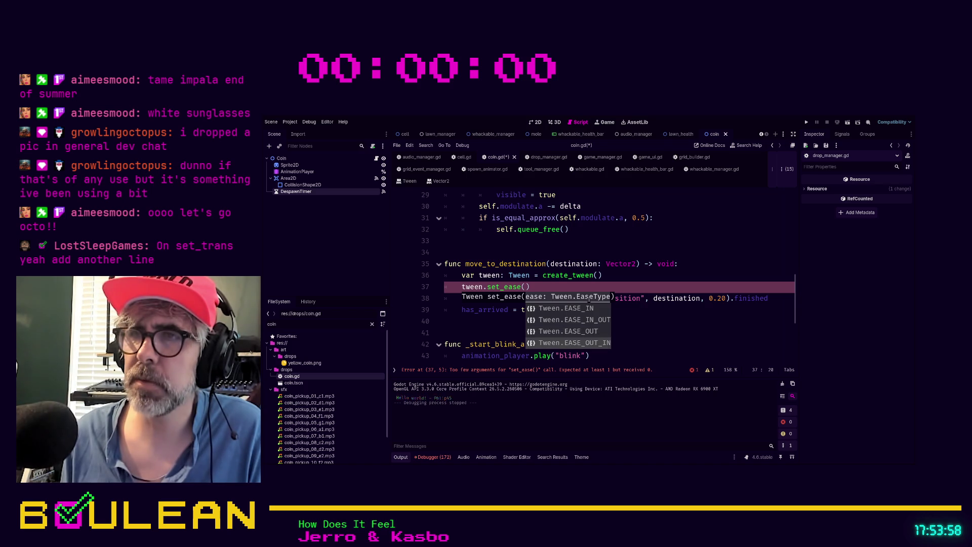
pyautogui.press('Return')
pyautogui.click(634, 311)
pyautogui.hotkey('ctrl', 's')
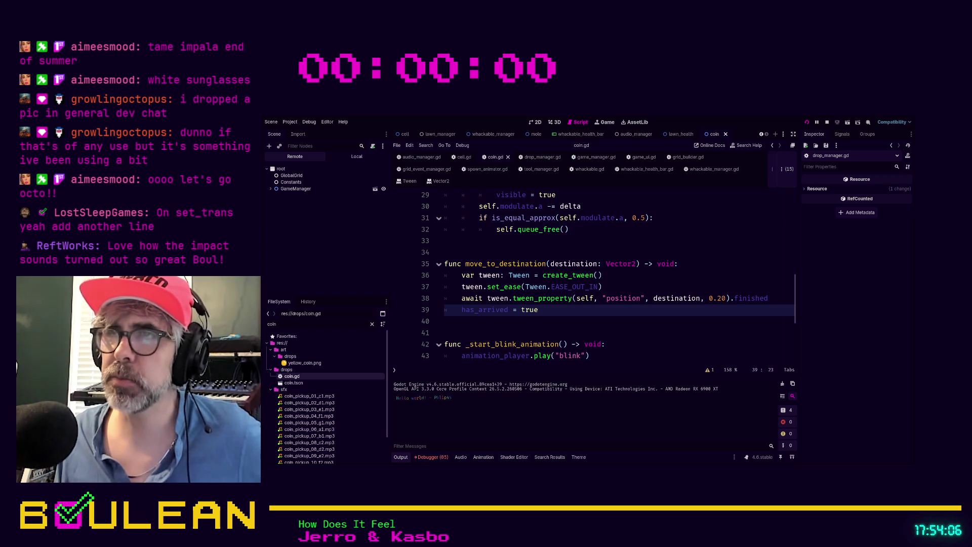
# - Whack six moles and apples on the grid until the lawn is ruined
pyautogui.click(501, 256)
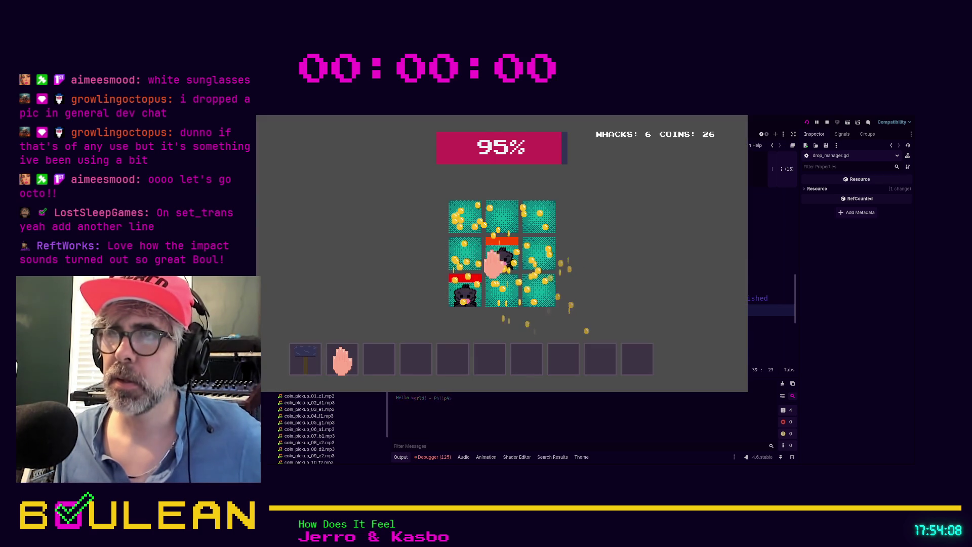
pyautogui.click(463, 287)
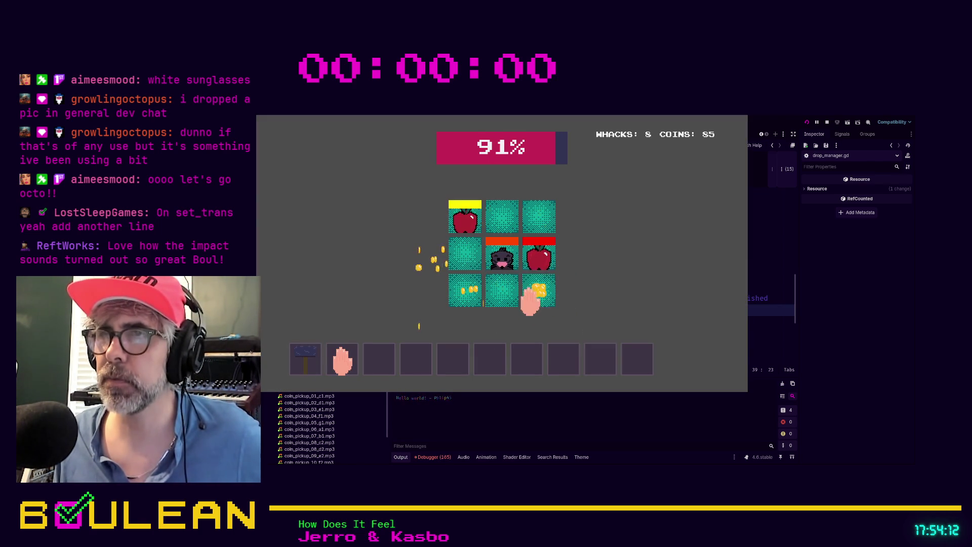
pyautogui.click(535, 286)
pyautogui.click(539, 259)
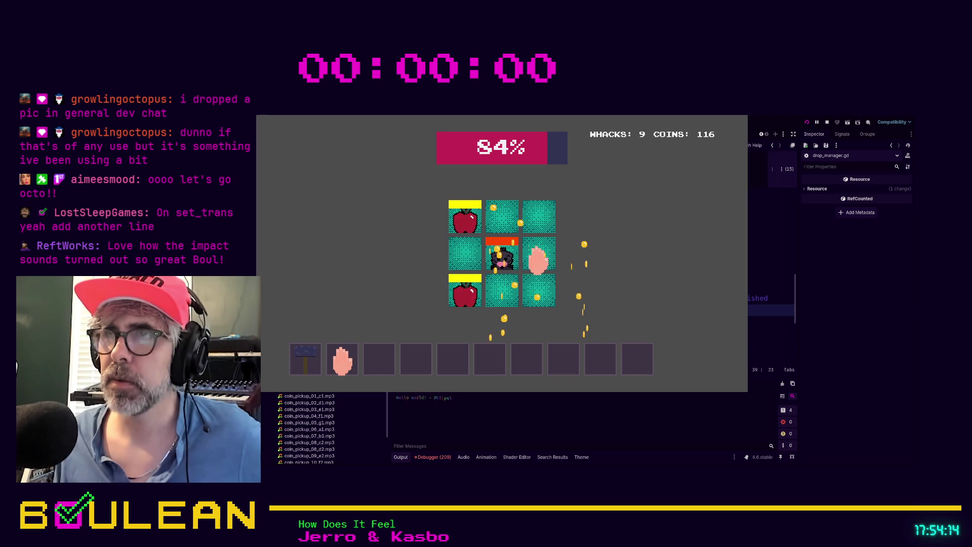
pyautogui.click(507, 259)
pyautogui.click(465, 291)
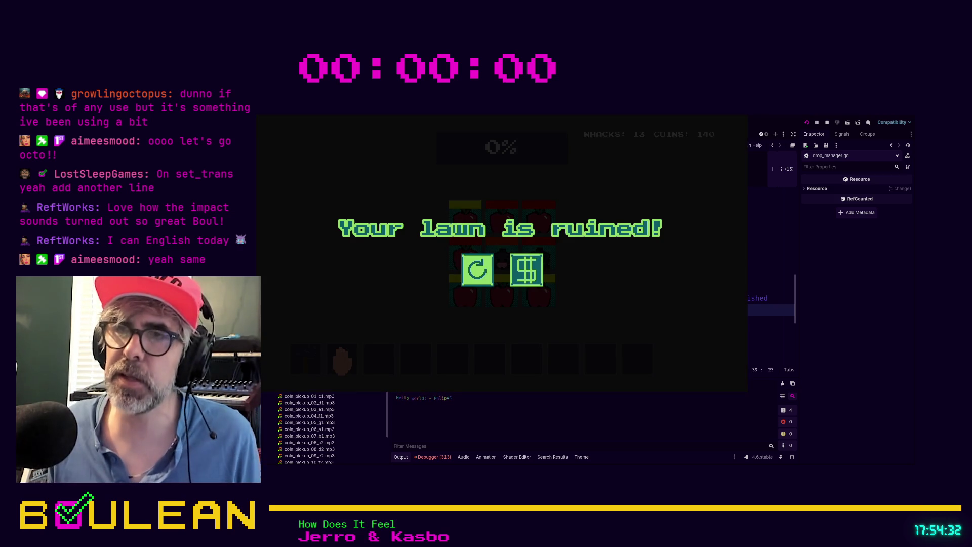
# - Restart, whack four more targets, then stop the game at 20 whacks and 164 coins
pyautogui.click(476, 269)
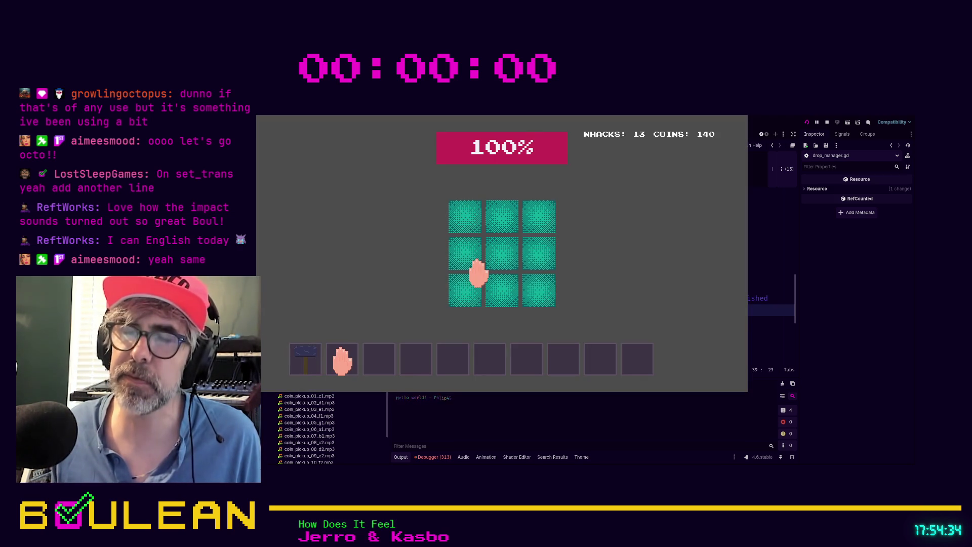
pyautogui.click(497, 254)
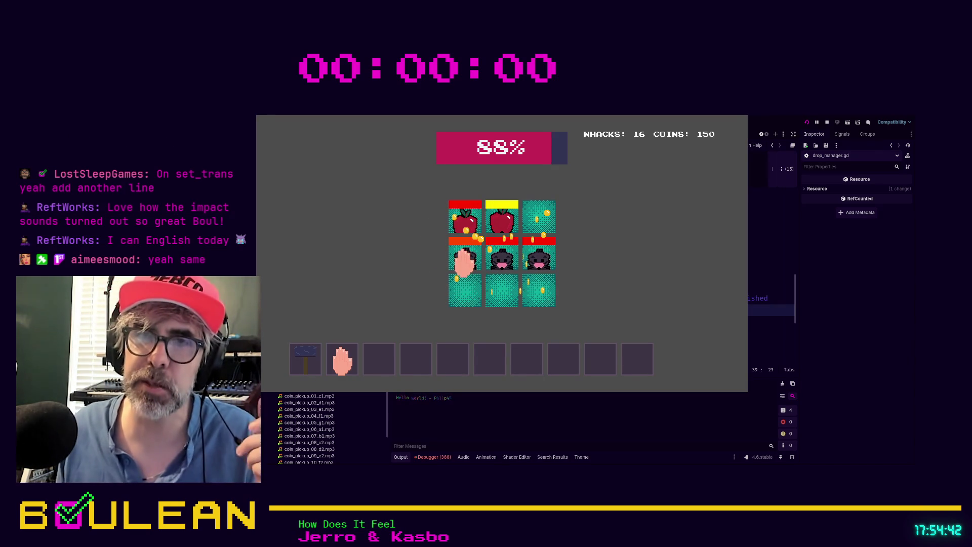
pyautogui.click(462, 261)
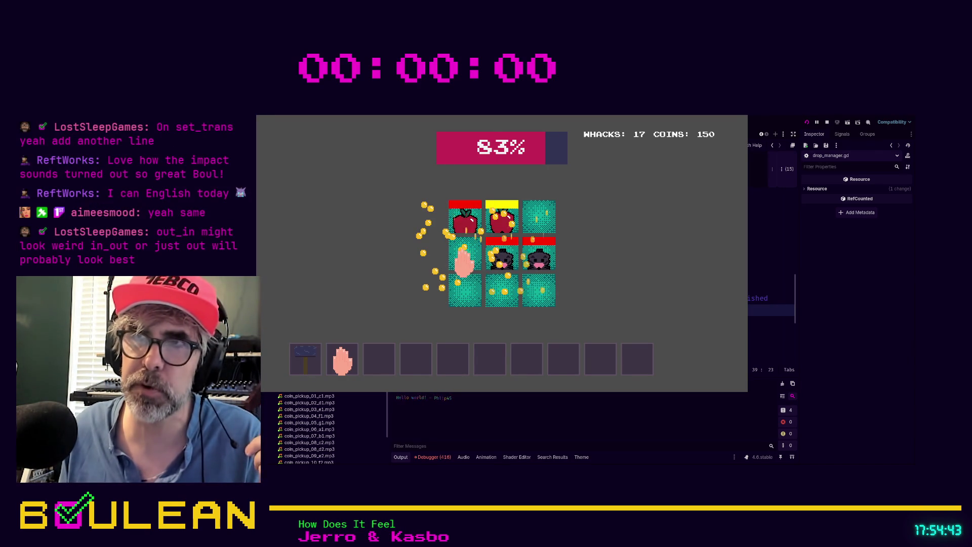
pyautogui.click(500, 261)
pyautogui.click(499, 260)
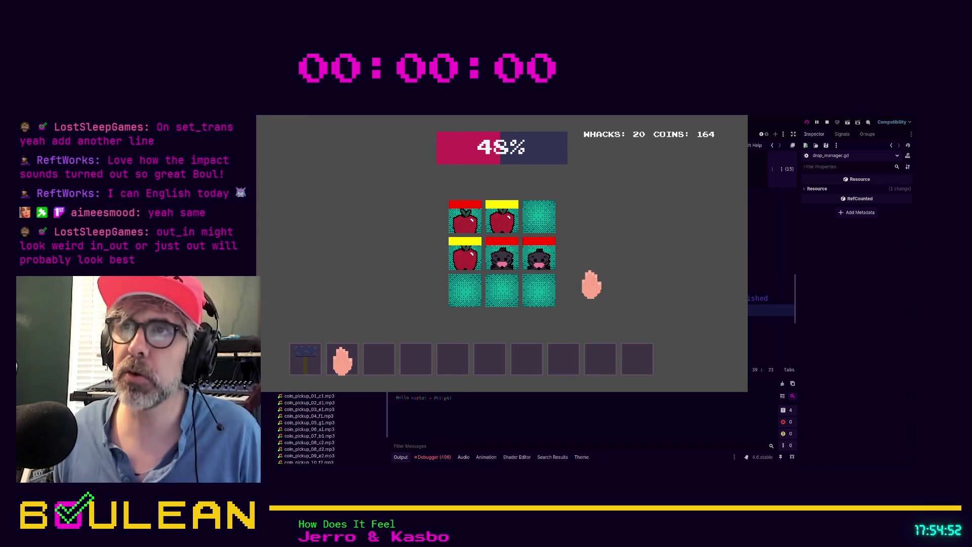
pyautogui.press('Escape')
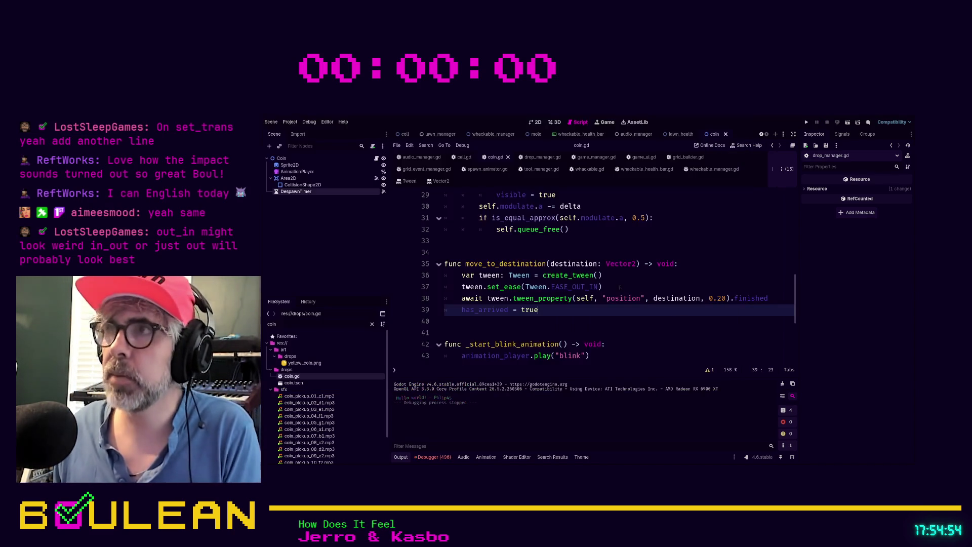
# - In the lawn_manager scene, set Starting Lawn Health to 1500 and run the game
pyautogui.click(439, 134)
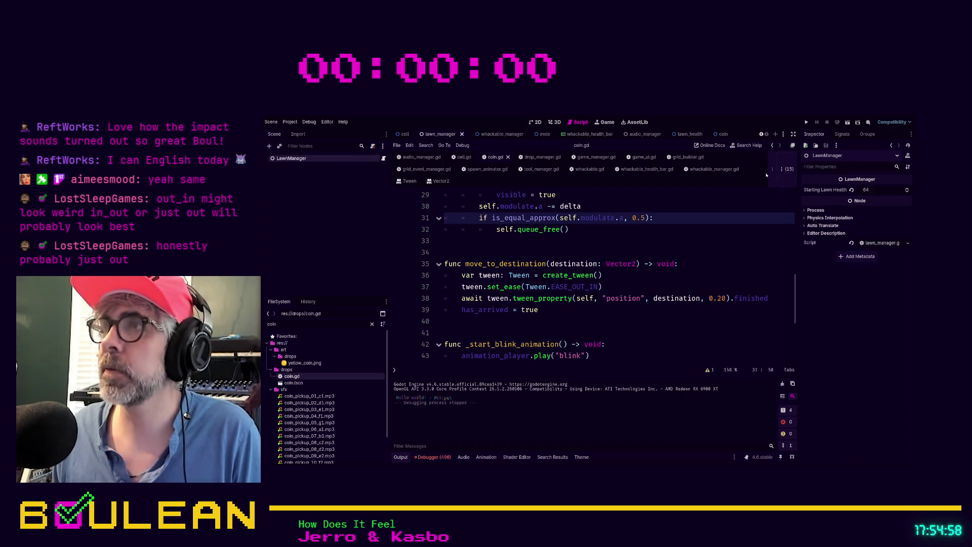
pyautogui.click(879, 189)
pyautogui.write('1500')
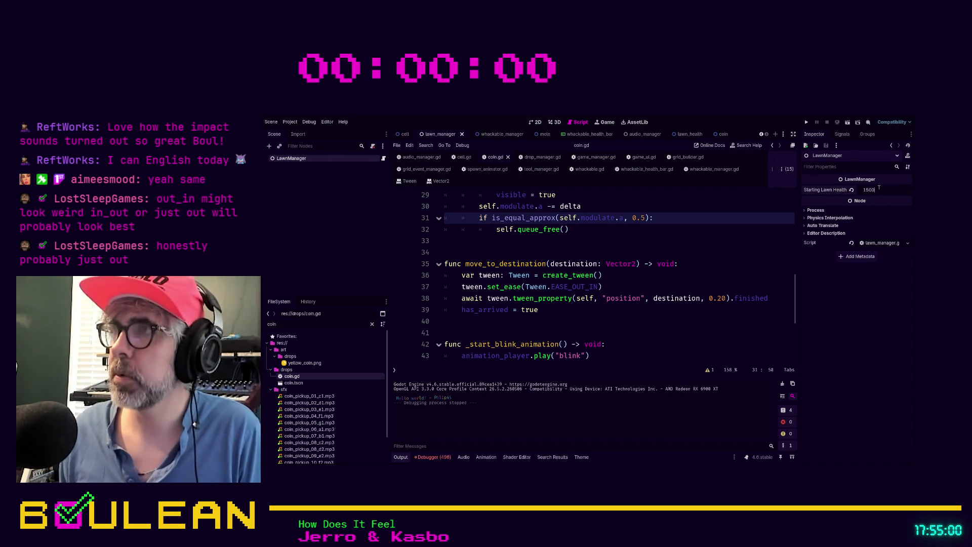
pyautogui.press('Return')
pyautogui.click(667, 280)
pyautogui.press('F5')
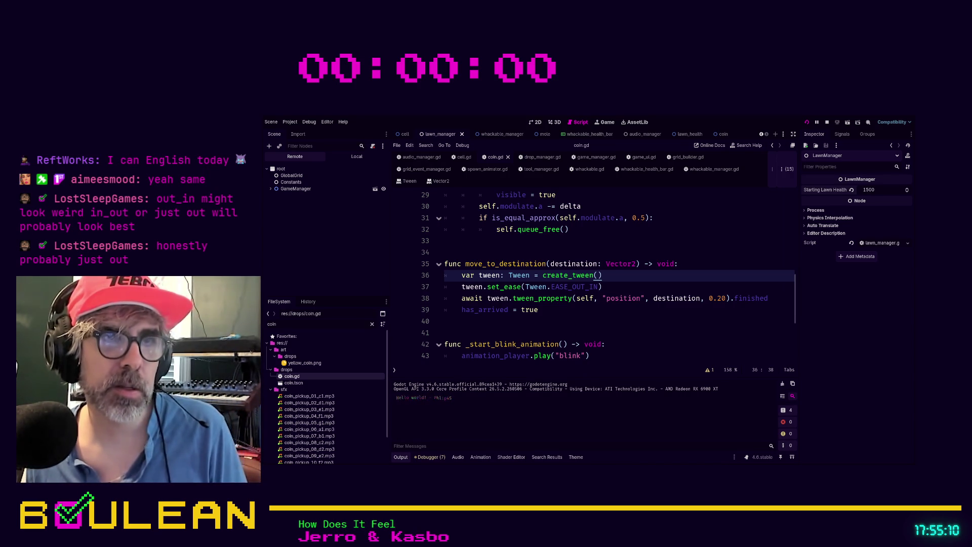
# - Whack four grid targets, reaching 3 whacks, 3 coins and 98% lawn
pyautogui.press('F5')
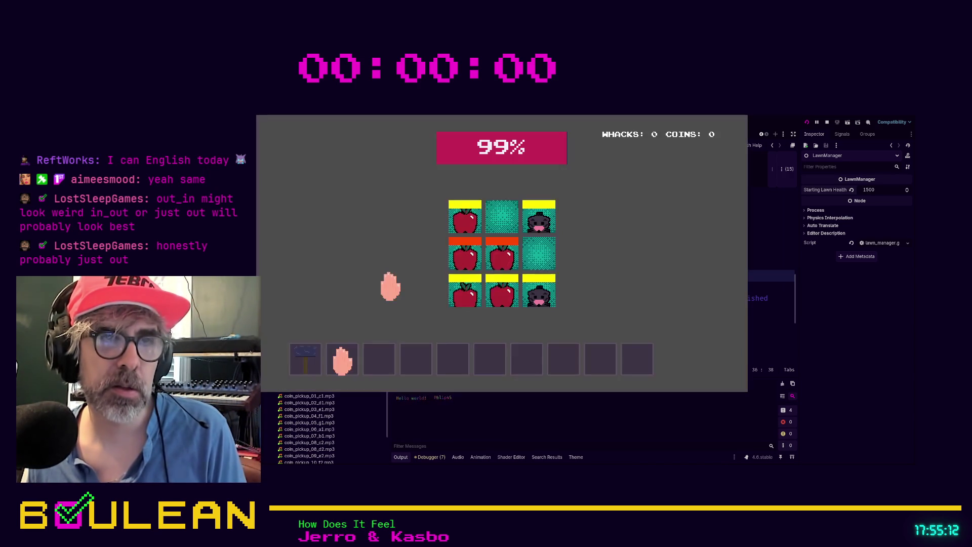
pyautogui.click(504, 293)
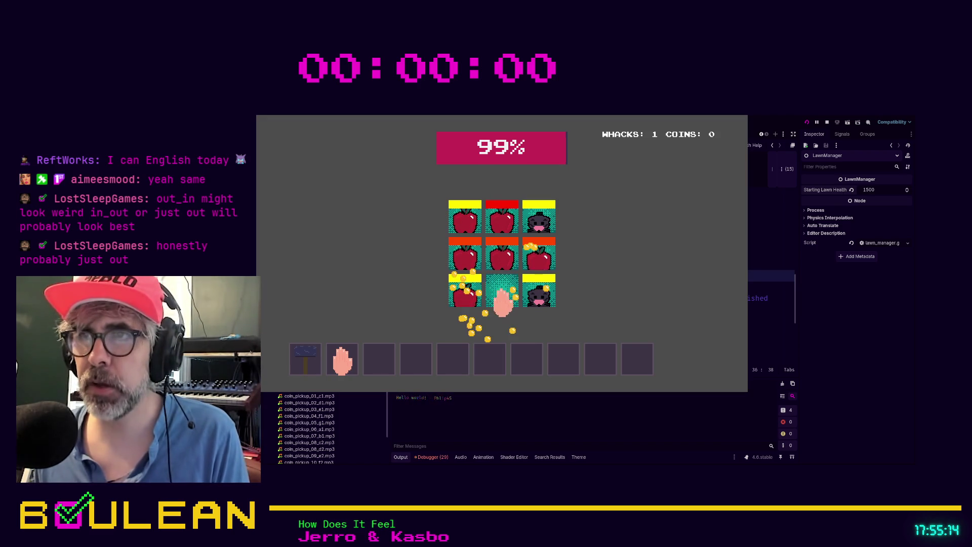
pyautogui.click(466, 303)
pyautogui.click(503, 261)
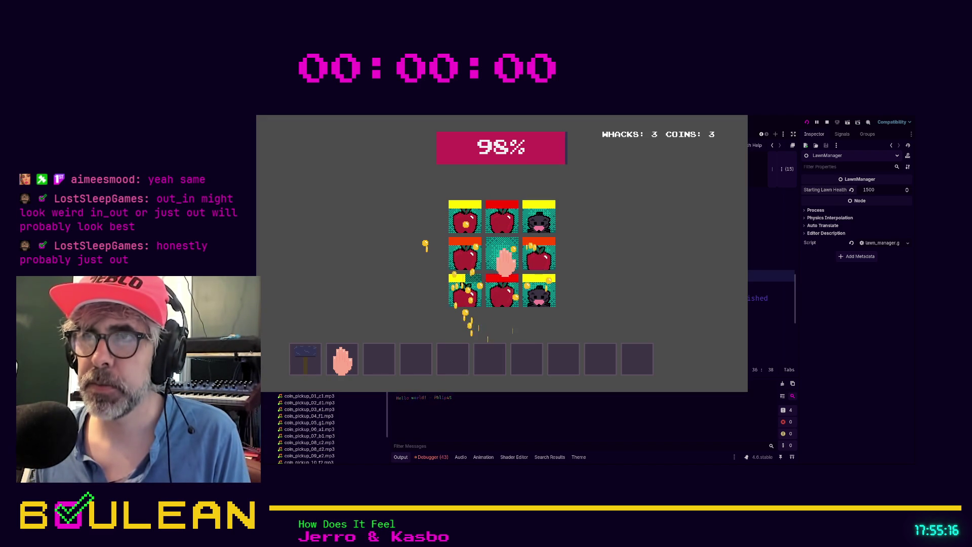
pyautogui.click(504, 223)
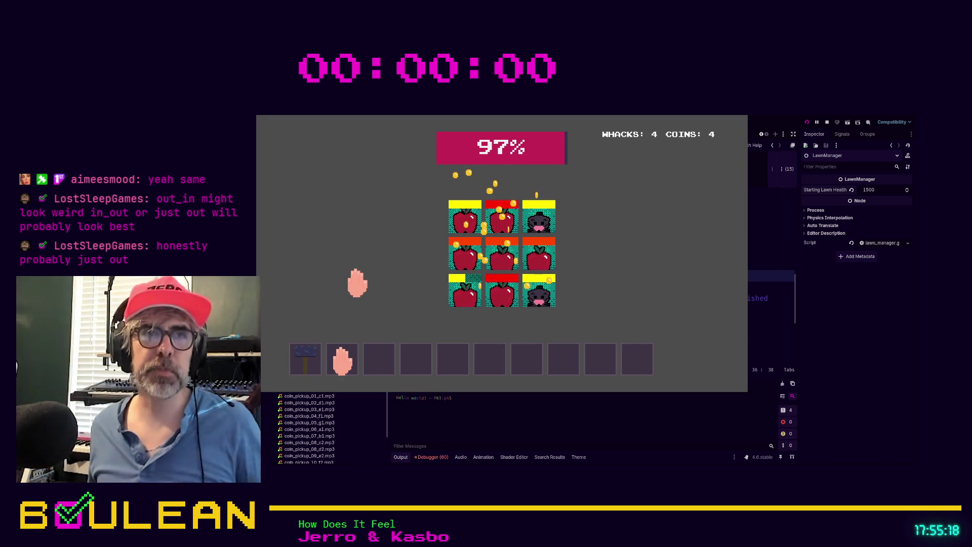
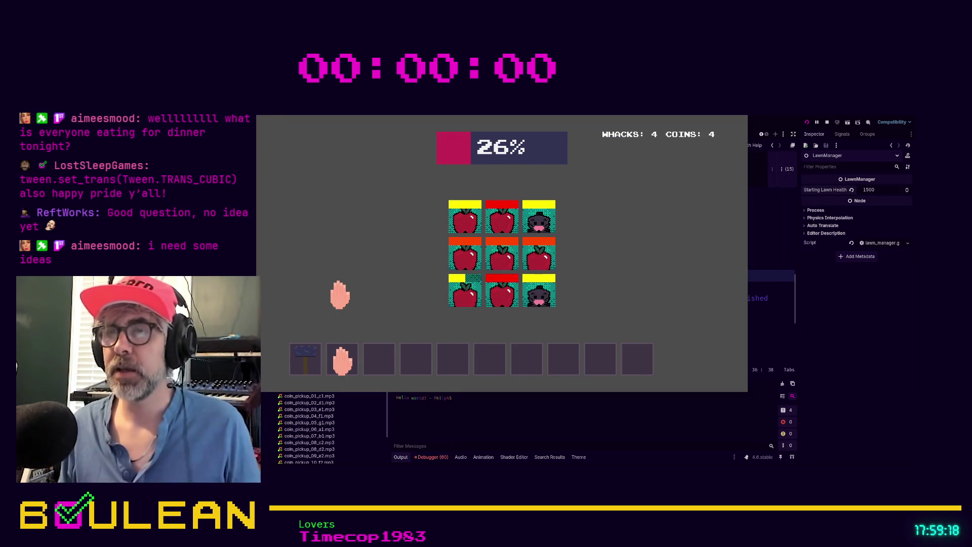
# - Whack the apples in the middle, left and right columns, then the bottom-left mole
pyautogui.click(496, 256)
pyautogui.click(499, 294)
pyautogui.click(448, 295)
pyautogui.click(463, 293)
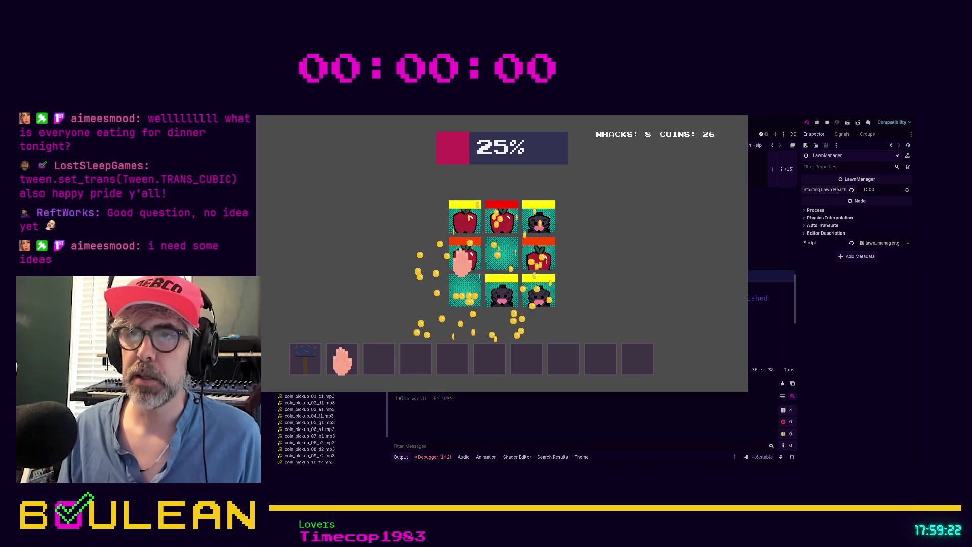
pyautogui.click(462, 255)
pyautogui.click(461, 227)
pyautogui.click(498, 222)
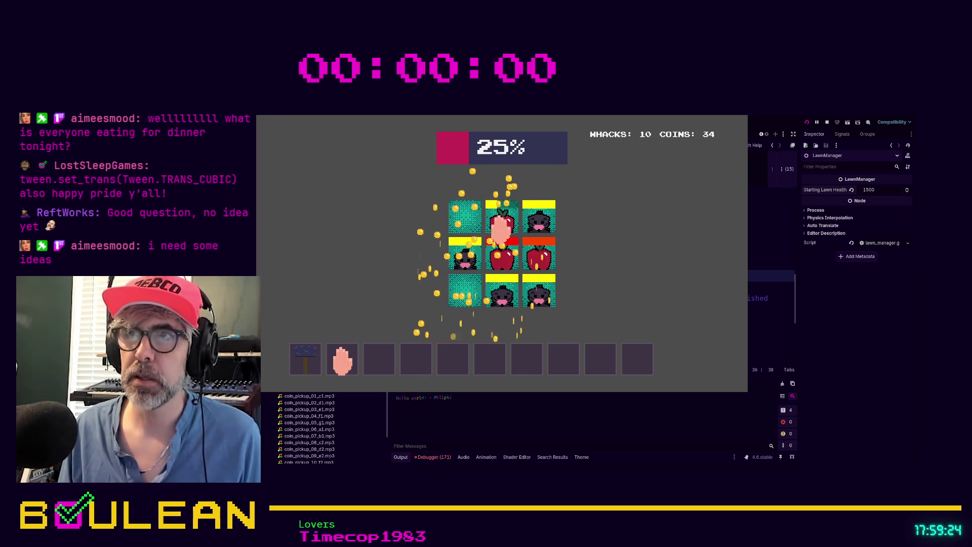
pyautogui.click(503, 253)
pyautogui.click(538, 245)
pyautogui.click(538, 218)
pyautogui.click(541, 284)
pyautogui.click(514, 293)
pyautogui.click(471, 299)
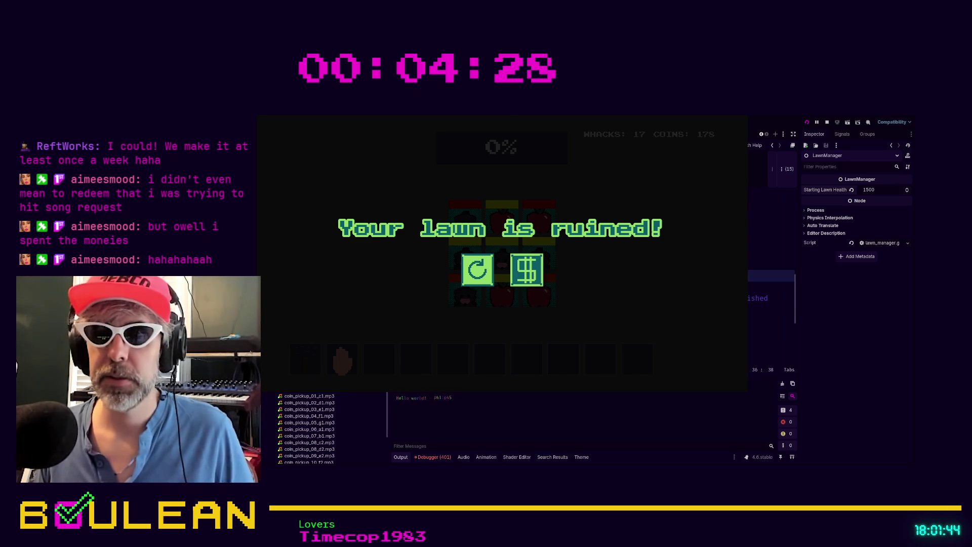
# - Restart the game from the 'Your lawn is ruined!' screen
pyautogui.click(479, 268)
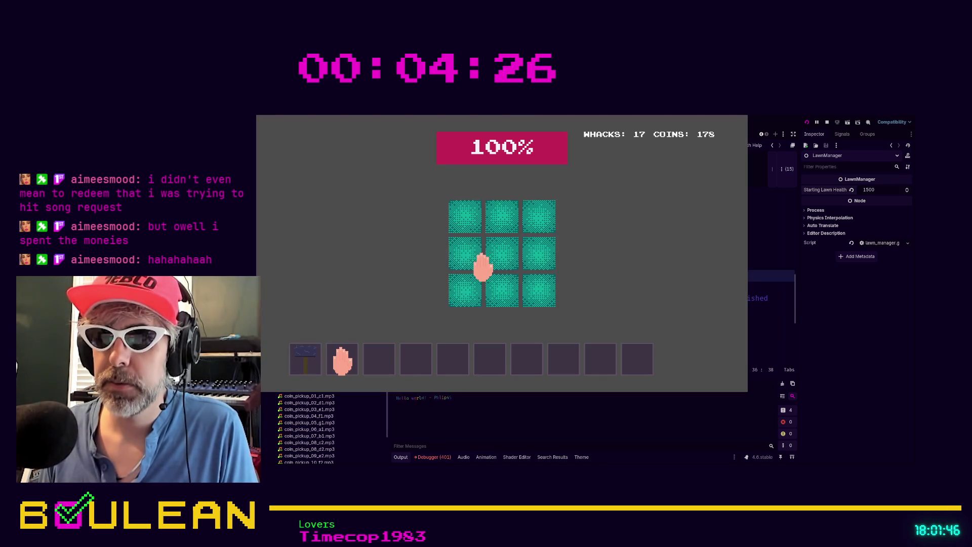
# - Whack moles and apples across the grid until reaching 81 whacks and 872 coins
pyautogui.click(469, 292)
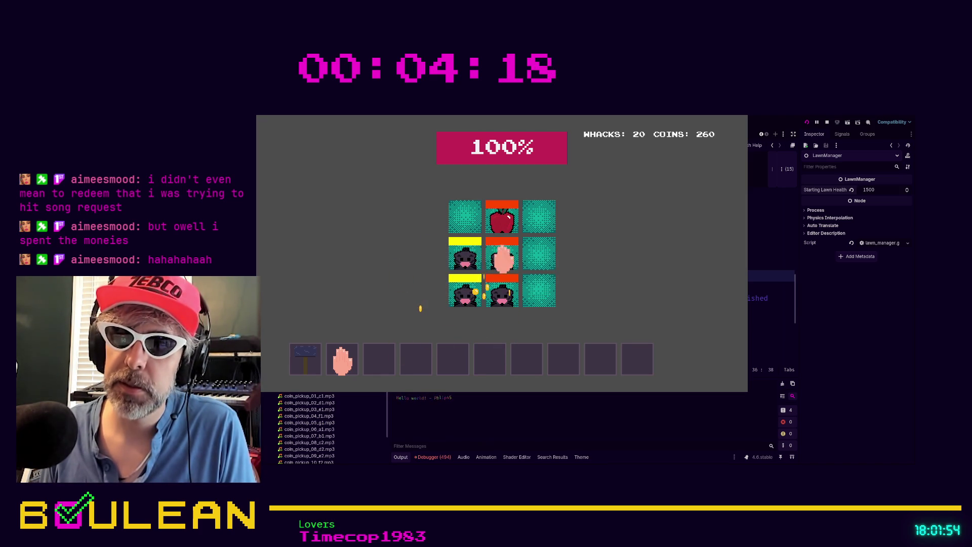
pyautogui.click(463, 256)
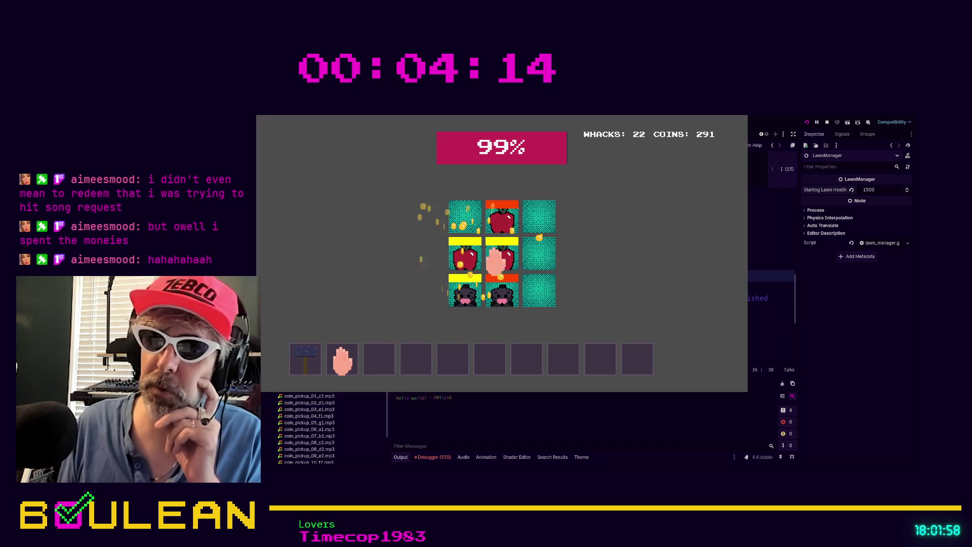
pyautogui.click(461, 258)
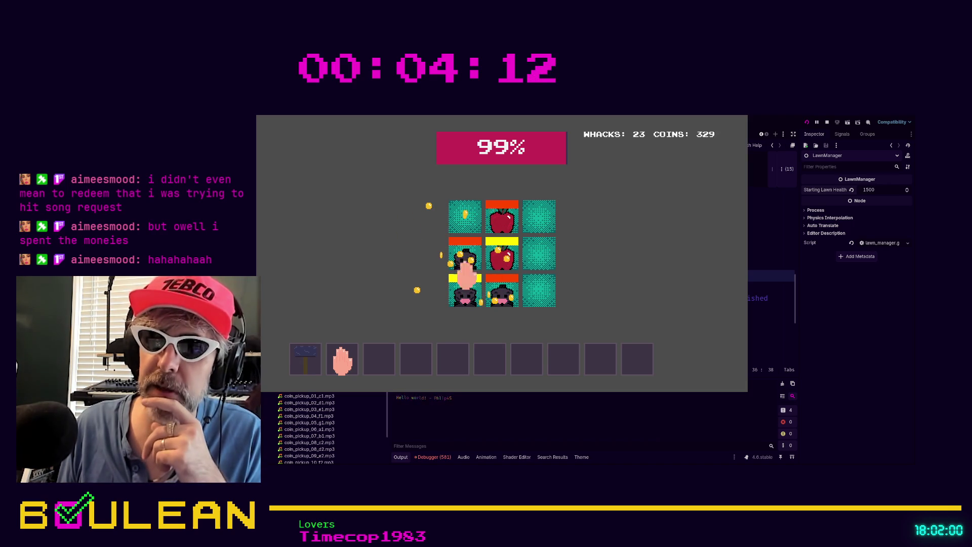
pyautogui.click(464, 287)
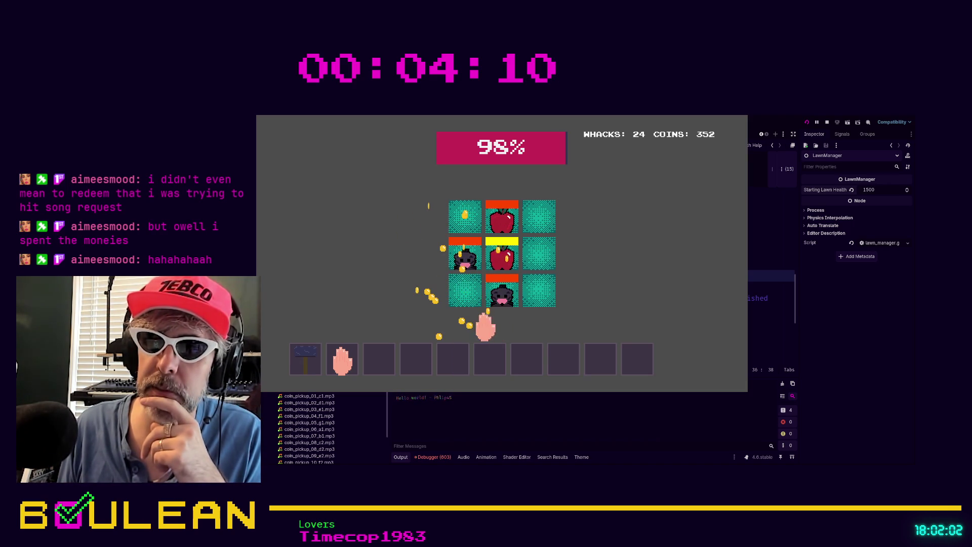
pyautogui.click(500, 293)
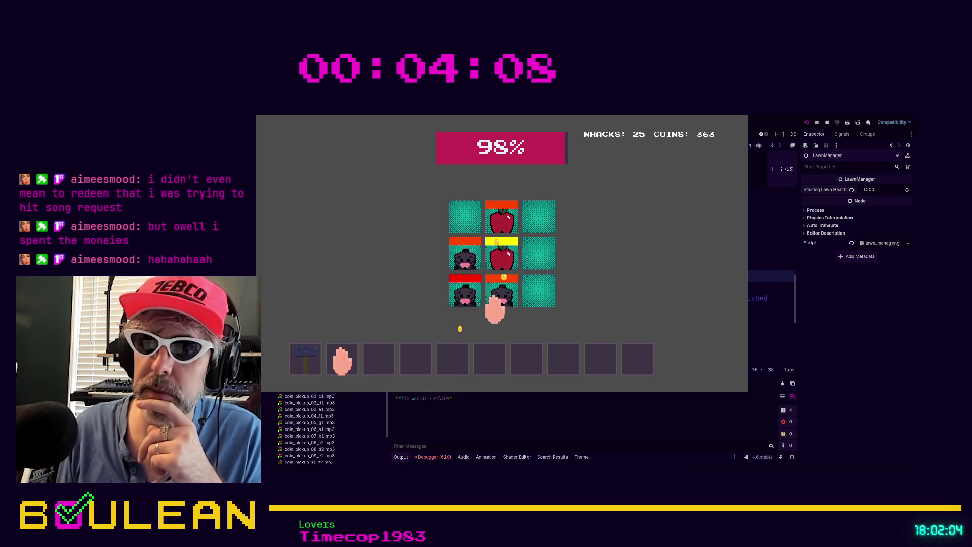
pyautogui.click(464, 259)
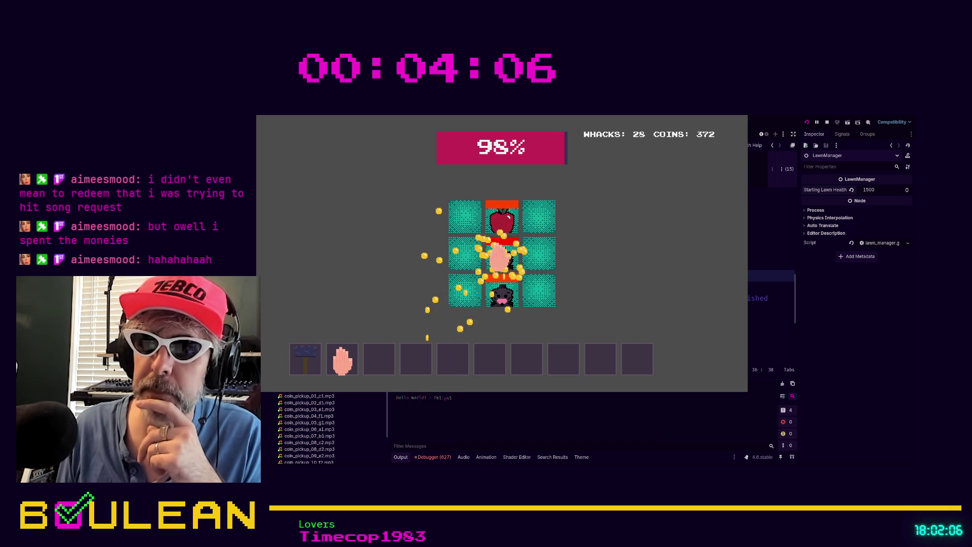
pyautogui.click(497, 216)
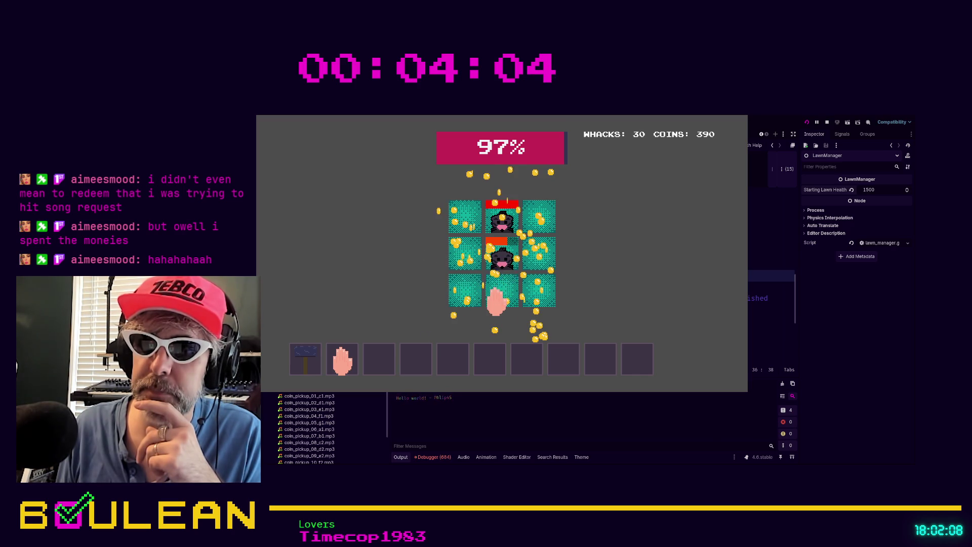
pyautogui.click(498, 212)
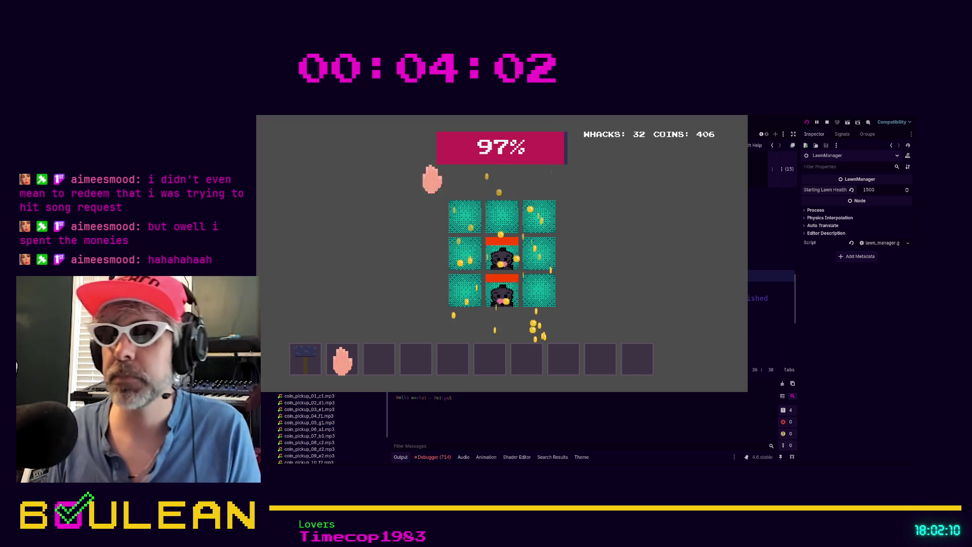
pyautogui.click(499, 289)
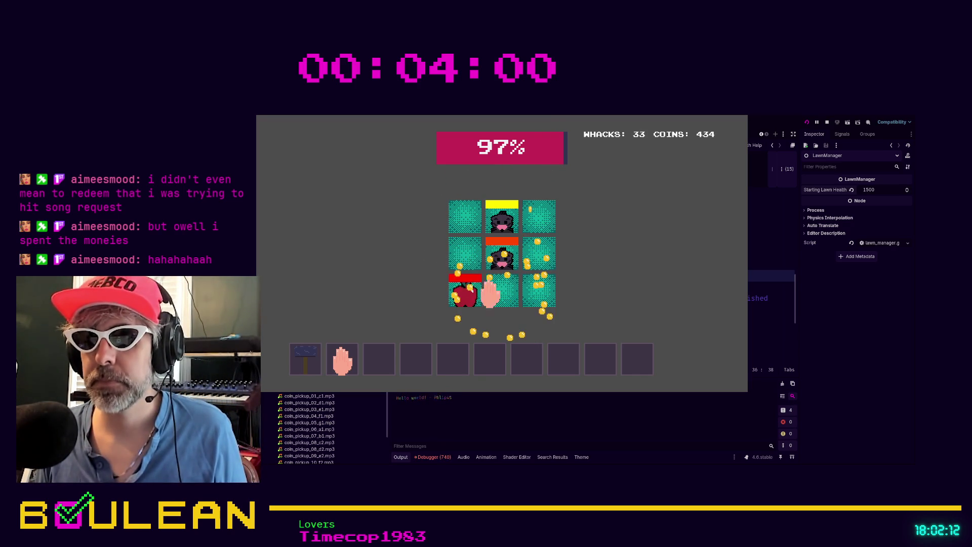
pyautogui.click(498, 255)
pyautogui.click(489, 212)
pyautogui.click(495, 216)
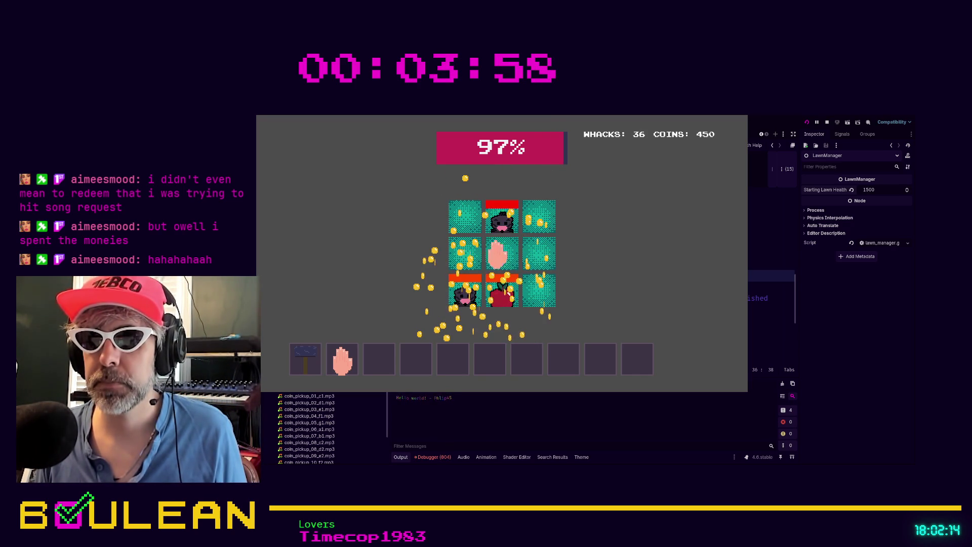
pyautogui.click(499, 282)
pyautogui.click(476, 291)
pyautogui.click(466, 256)
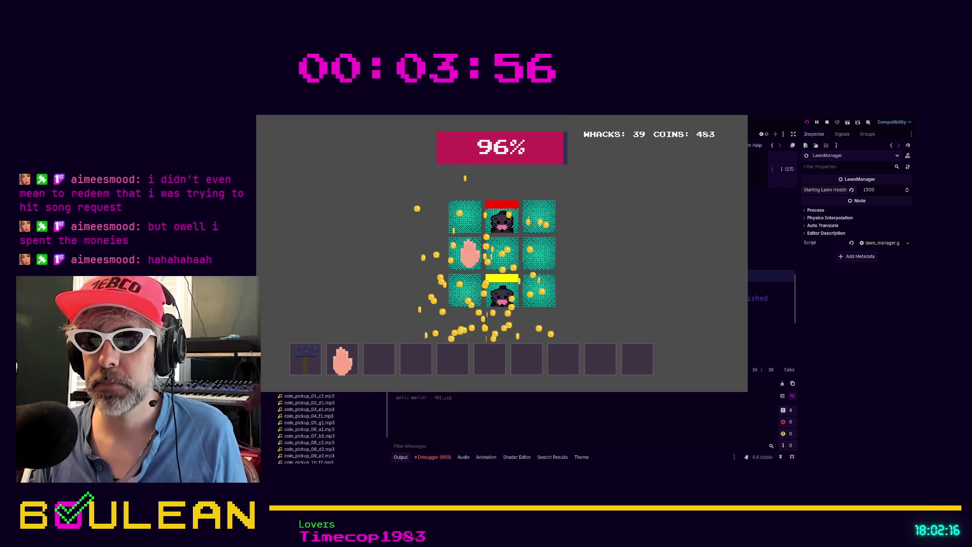
pyautogui.click(498, 223)
pyautogui.click(499, 289)
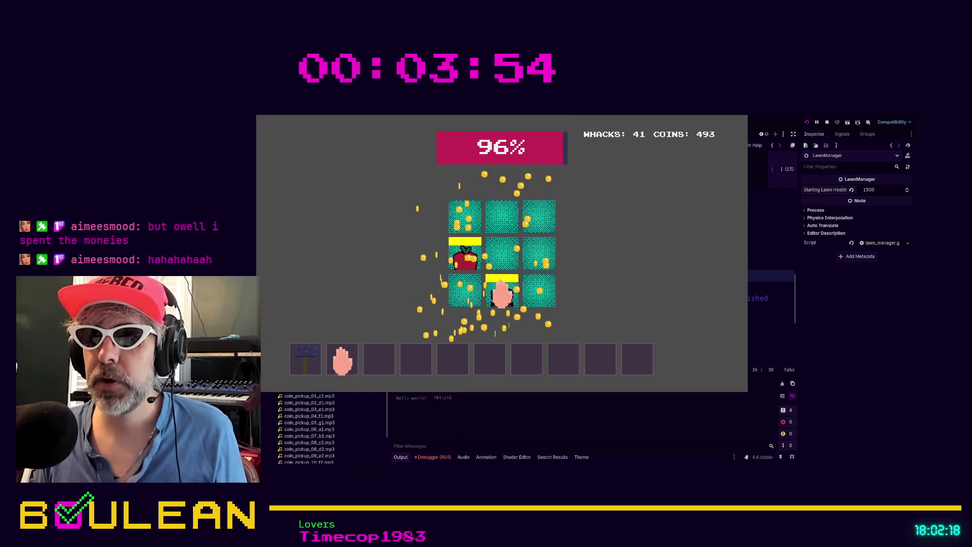
pyautogui.click(467, 261)
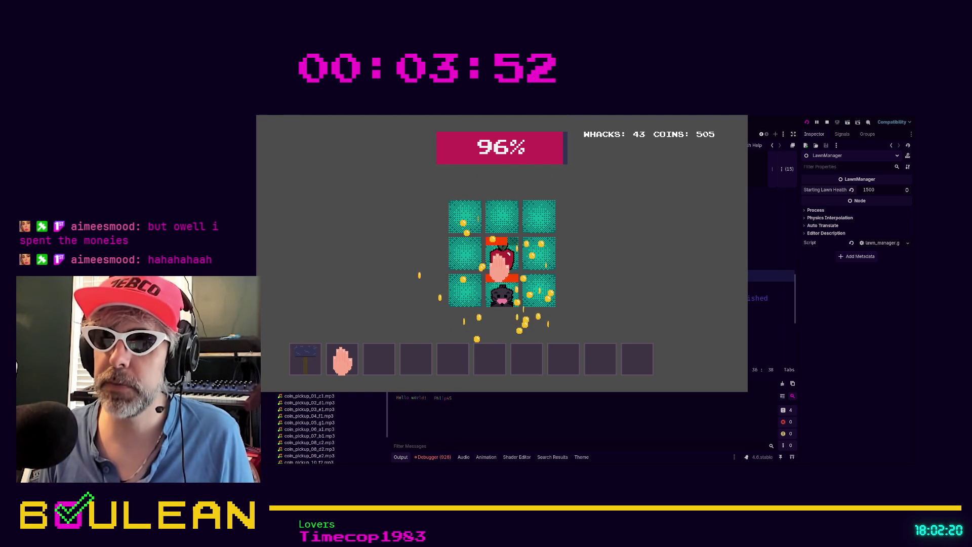
pyautogui.click(501, 264)
pyautogui.click(503, 293)
pyautogui.click(504, 289)
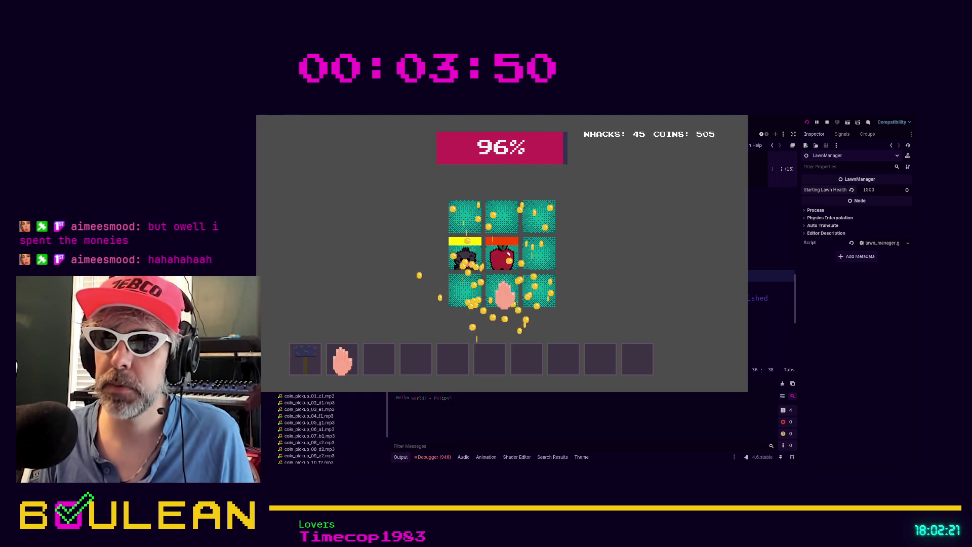
pyautogui.click(465, 262)
pyautogui.click(500, 266)
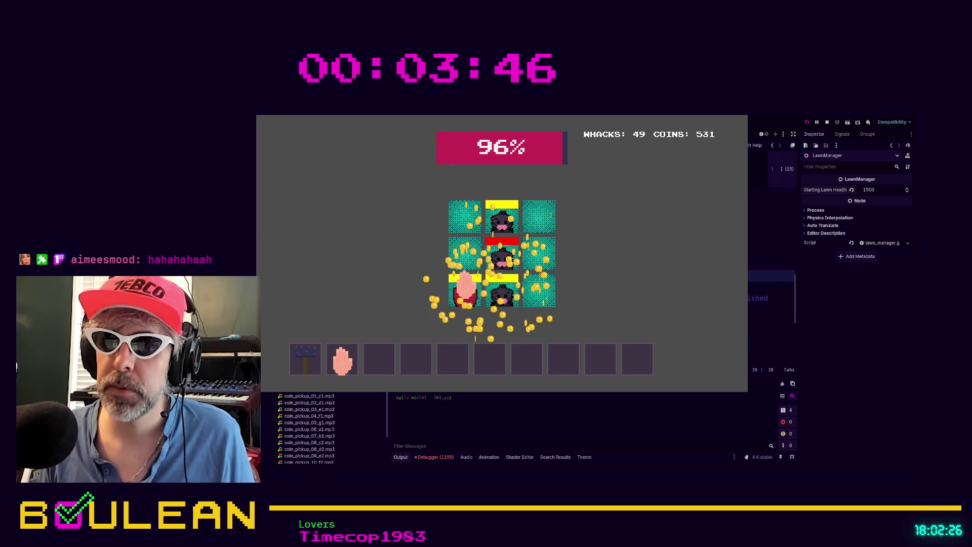
pyautogui.click(502, 260)
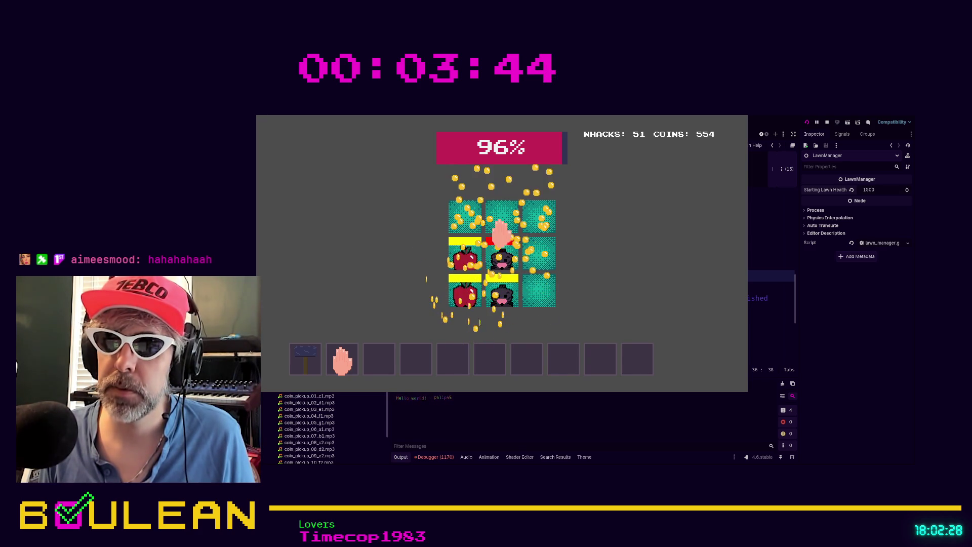
pyautogui.click(459, 261)
pyautogui.click(460, 284)
pyautogui.click(463, 259)
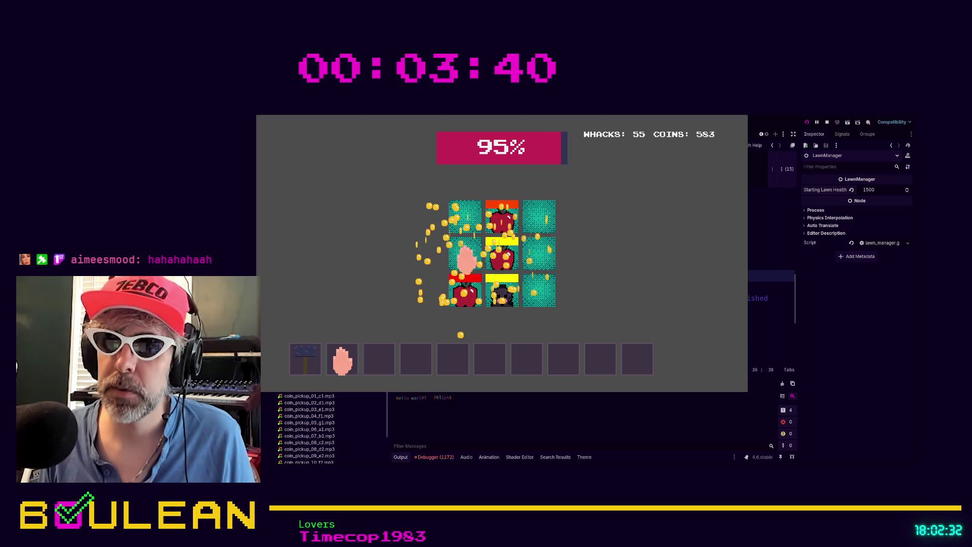
pyautogui.click(496, 281)
pyautogui.click(499, 289)
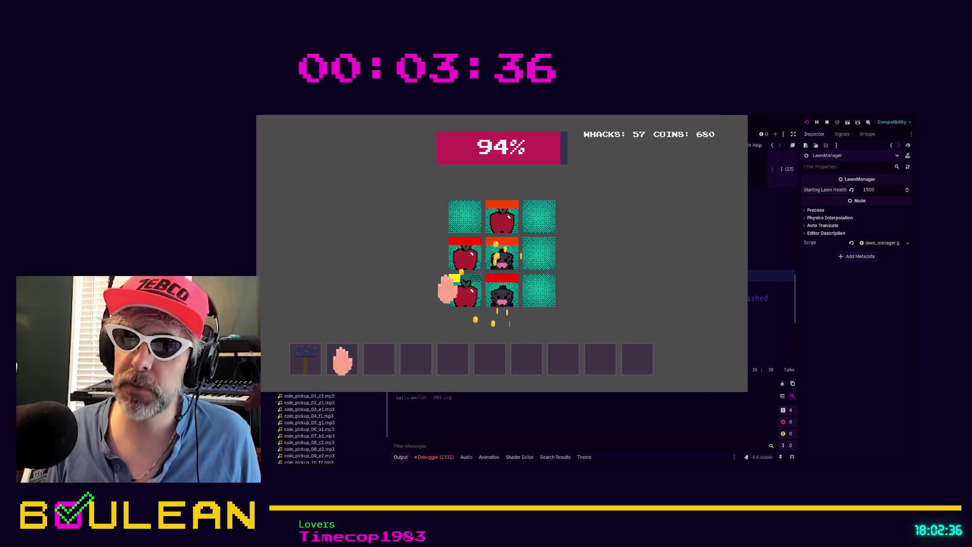
pyautogui.click(447, 292)
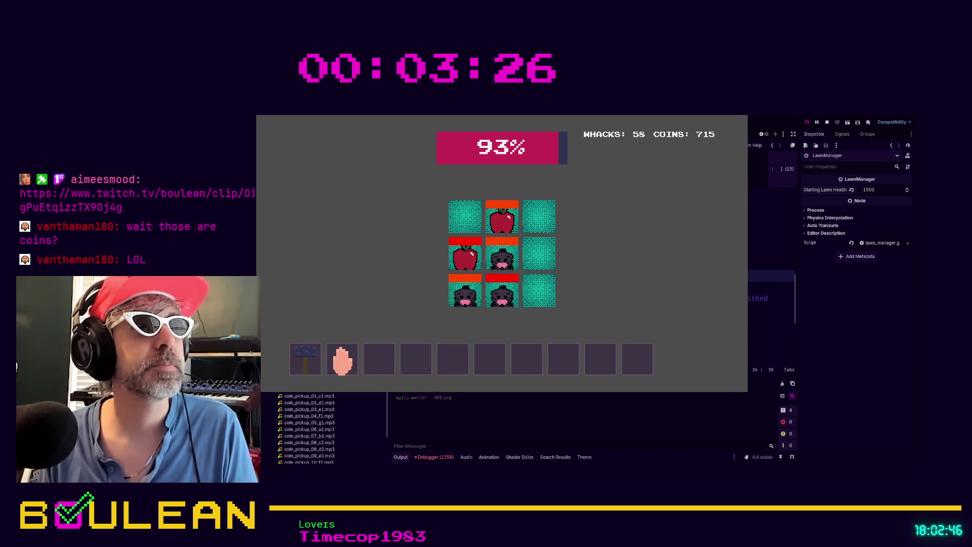
pyautogui.click(460, 266)
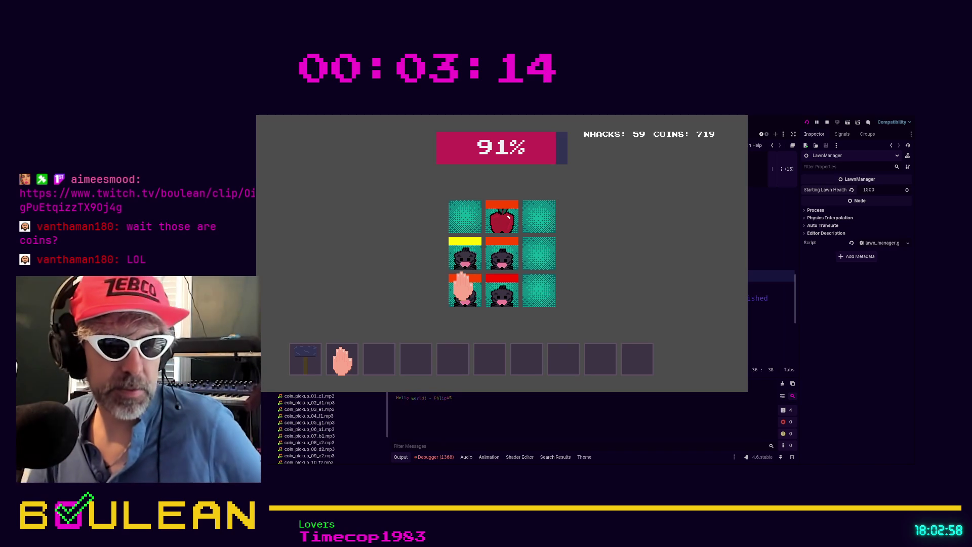
pyautogui.click(497, 289)
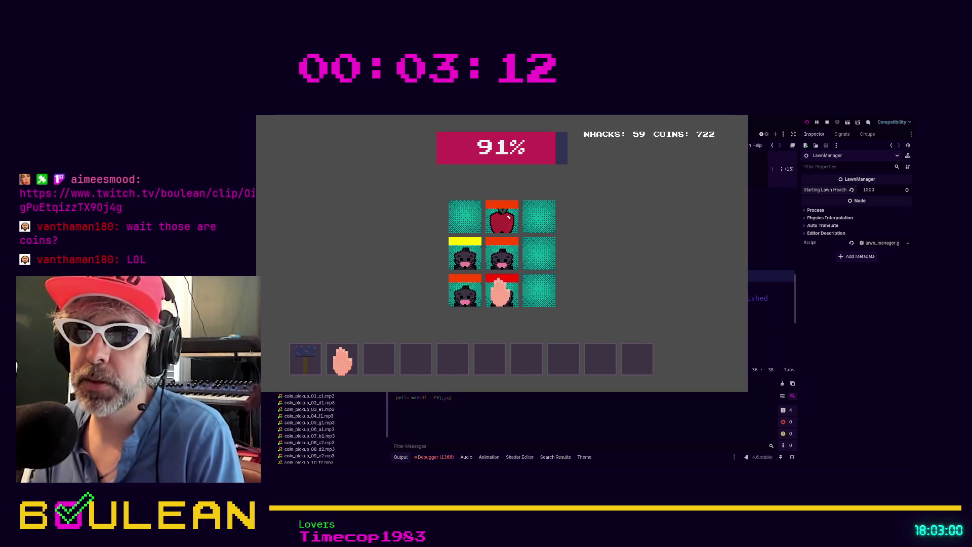
pyautogui.click(498, 263)
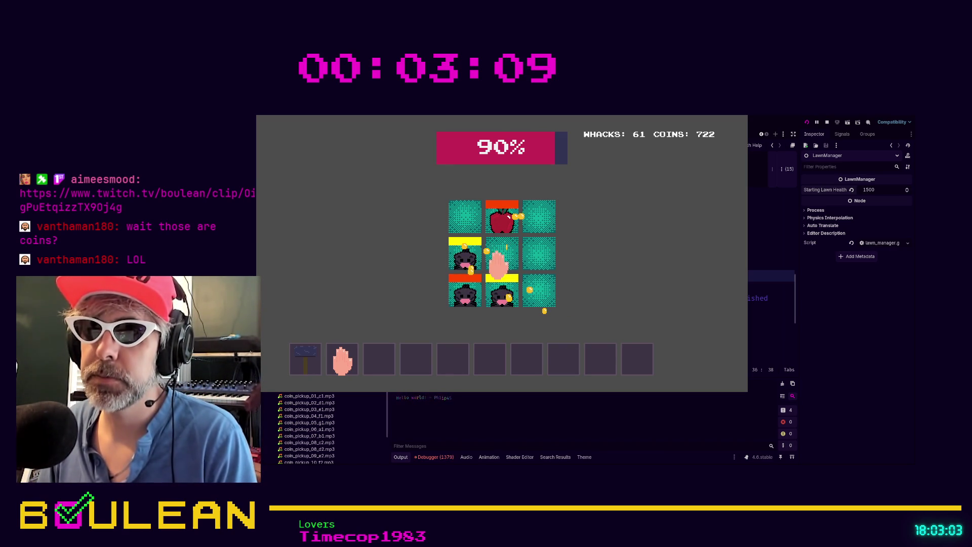
pyautogui.click(465, 295)
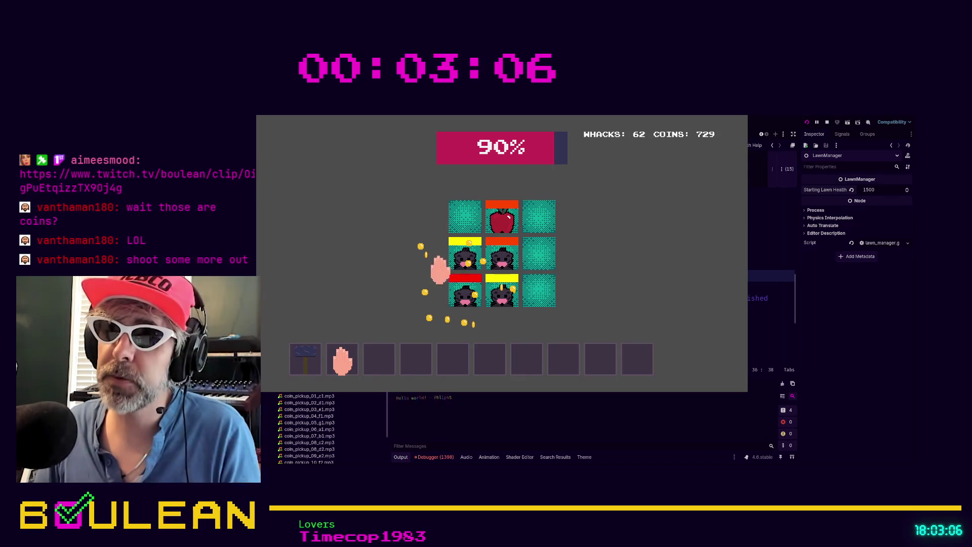
pyautogui.click(501, 260)
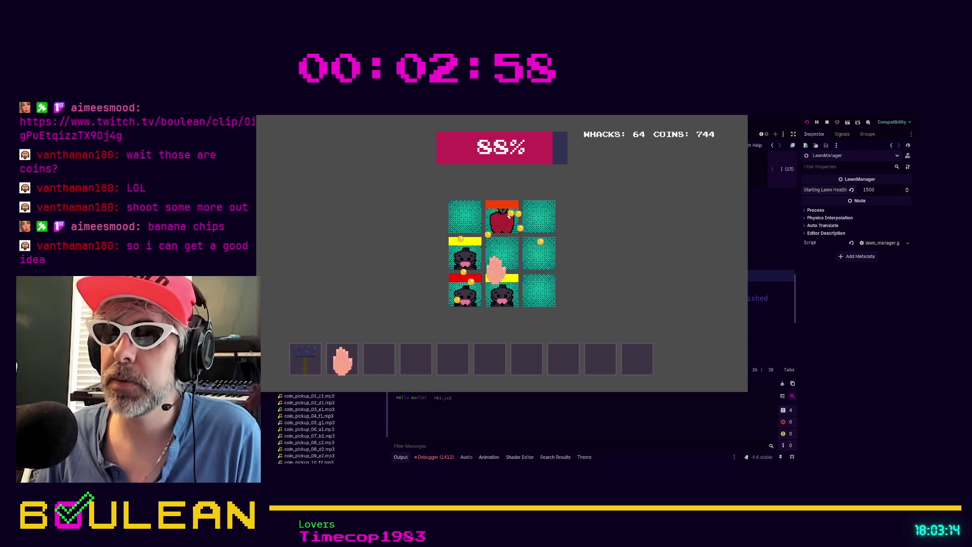
pyautogui.click(470, 261)
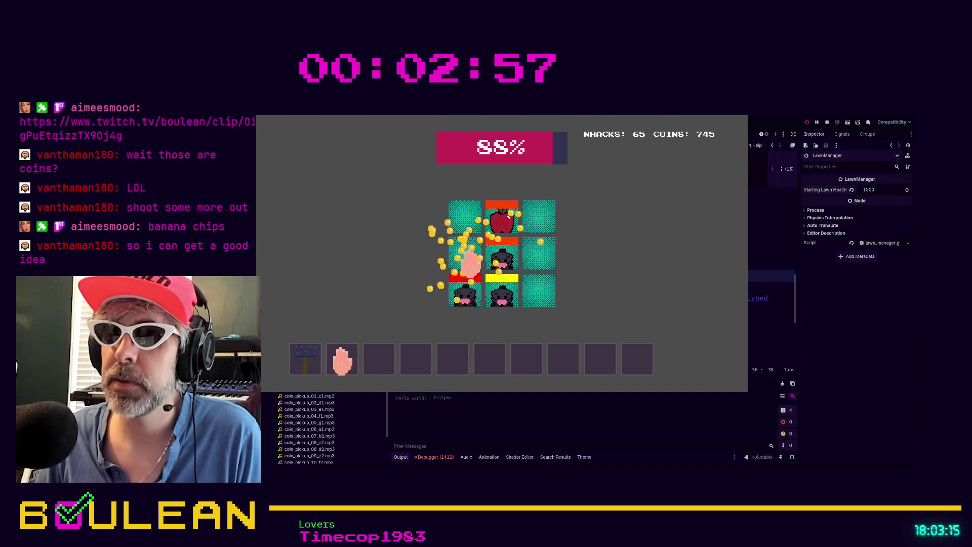
pyautogui.click(495, 298)
pyautogui.click(502, 267)
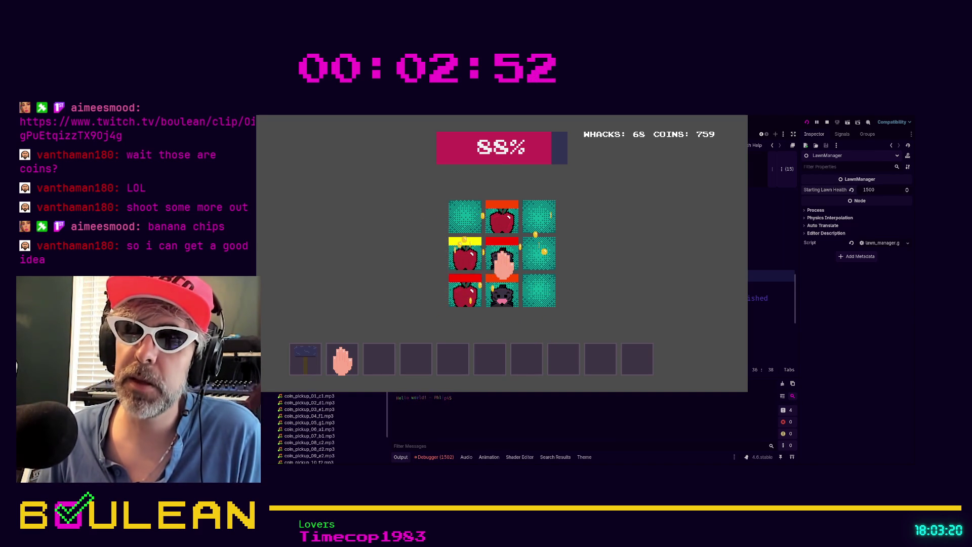
pyautogui.click(502, 288)
pyautogui.click(463, 261)
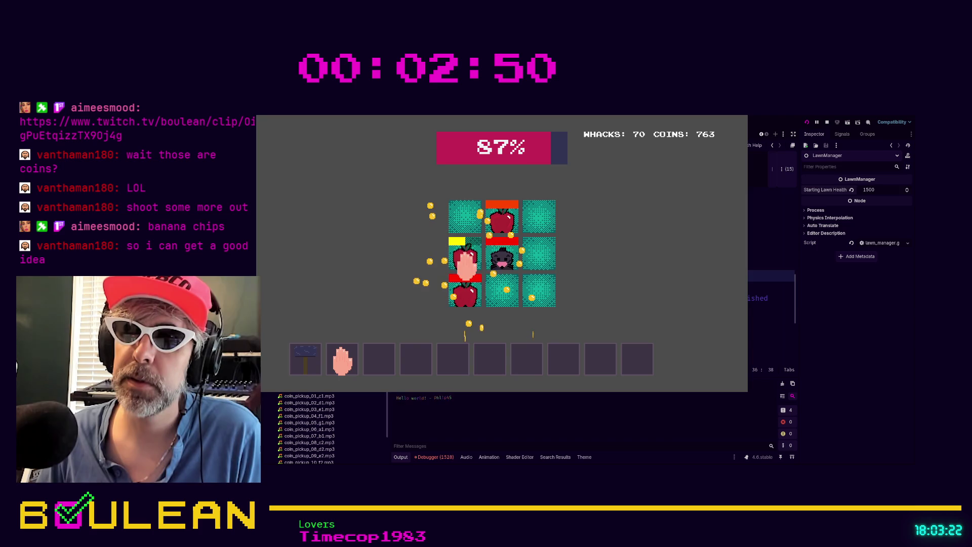
pyautogui.click(500, 261)
pyautogui.click(504, 217)
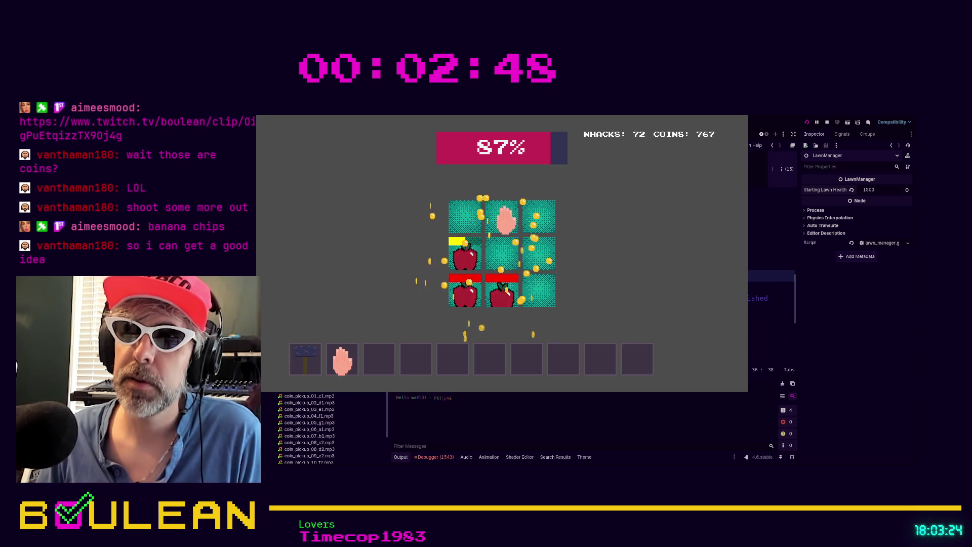
pyautogui.click(462, 260)
pyautogui.click(507, 260)
pyautogui.click(504, 222)
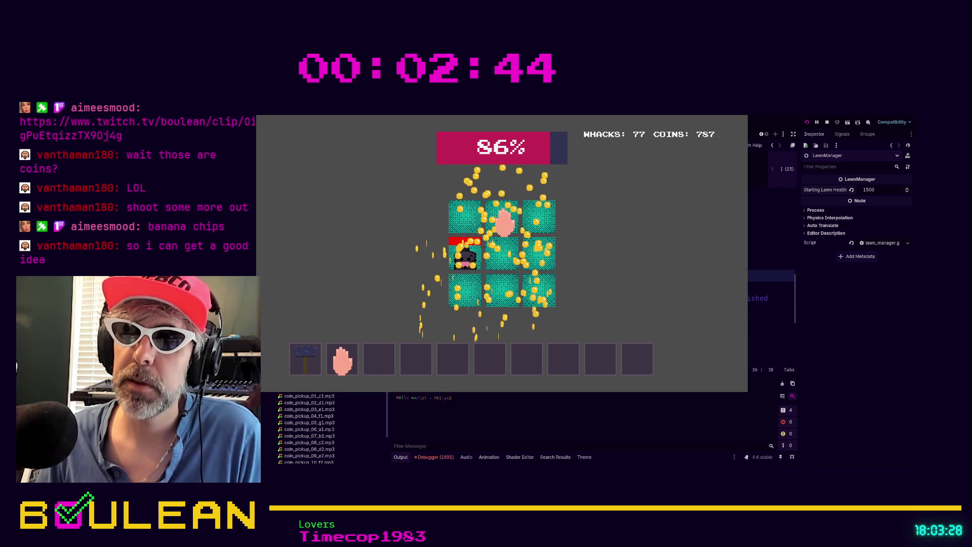
pyautogui.click(463, 268)
pyautogui.click(491, 294)
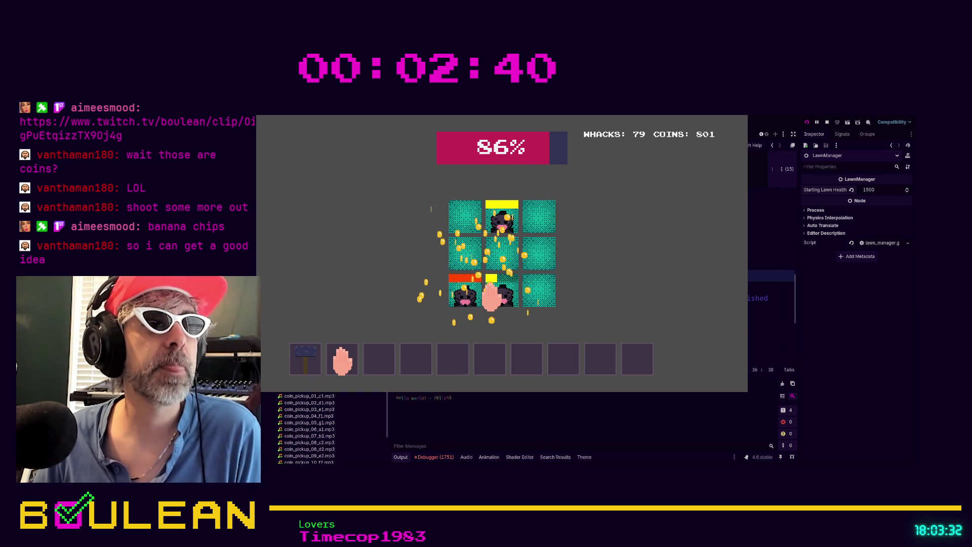
pyautogui.click(499, 217)
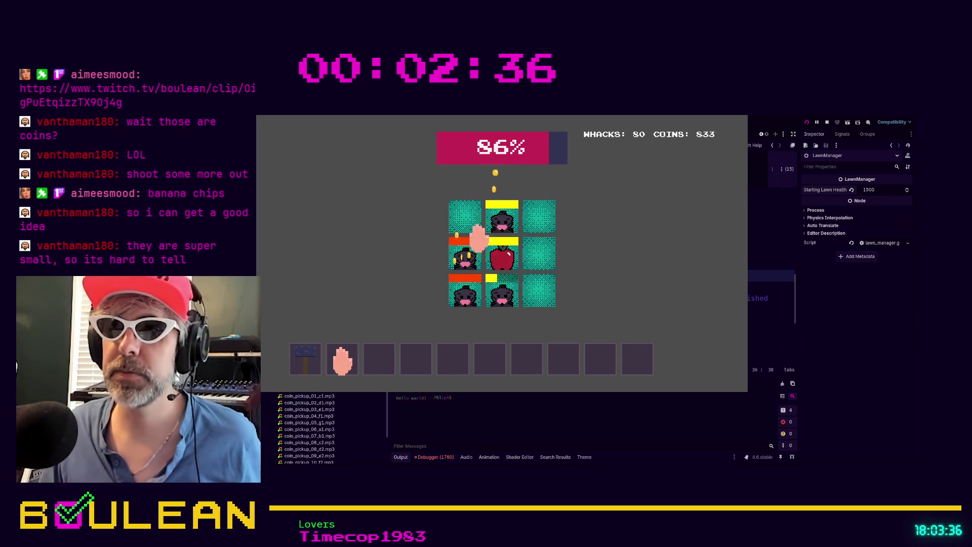
pyautogui.click(500, 262)
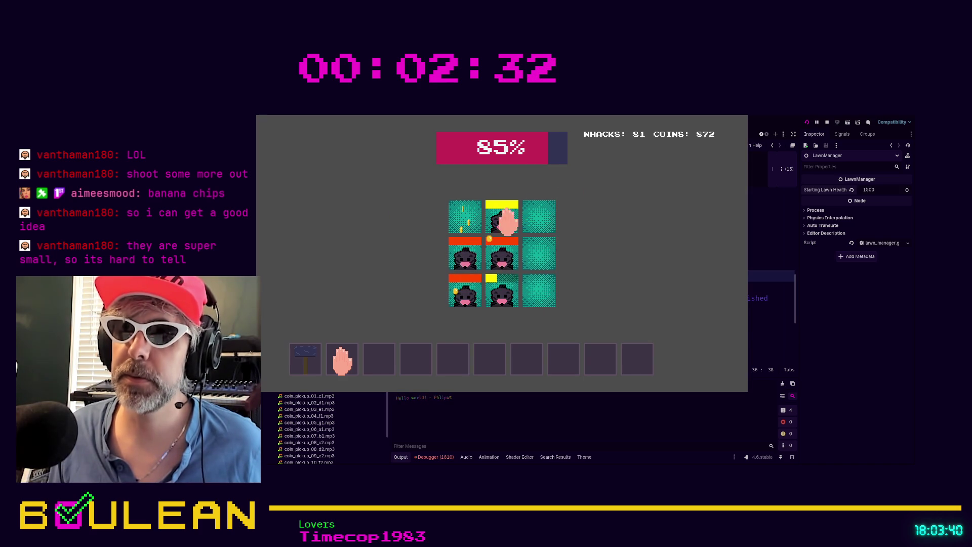
# - Whack the last few moles and apples, then stop the running game with F8
pyautogui.click(468, 291)
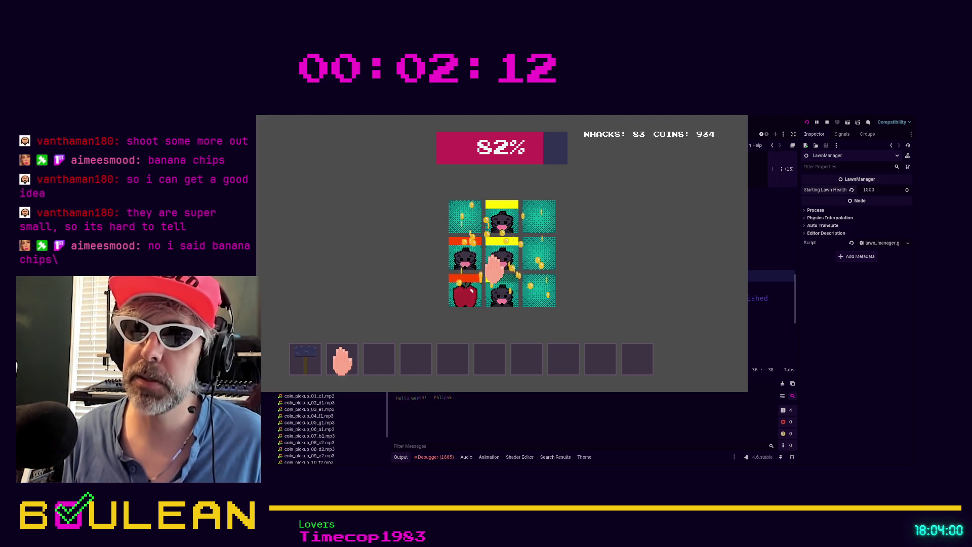
pyautogui.click(498, 259)
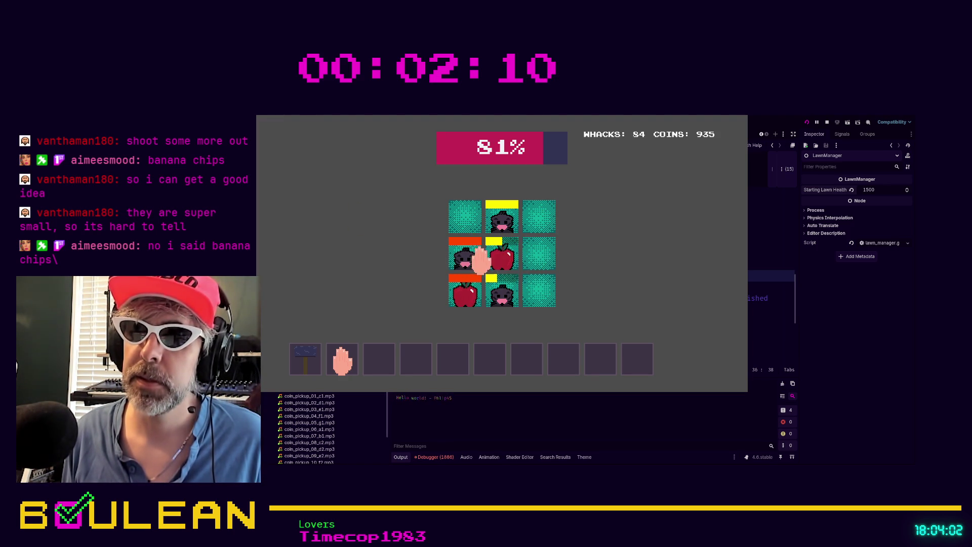
pyautogui.click(492, 259)
pyautogui.click(466, 259)
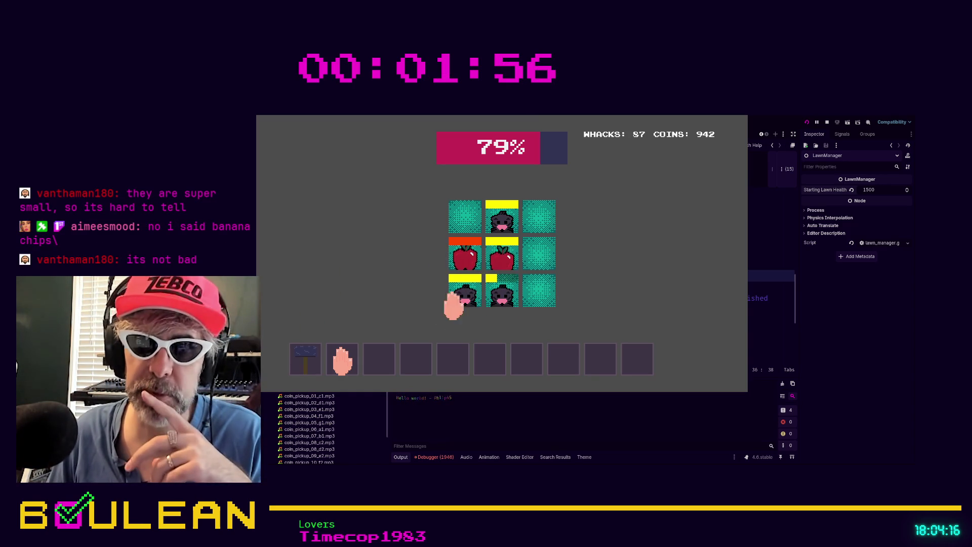
pyautogui.click(456, 259)
pyautogui.click(462, 294)
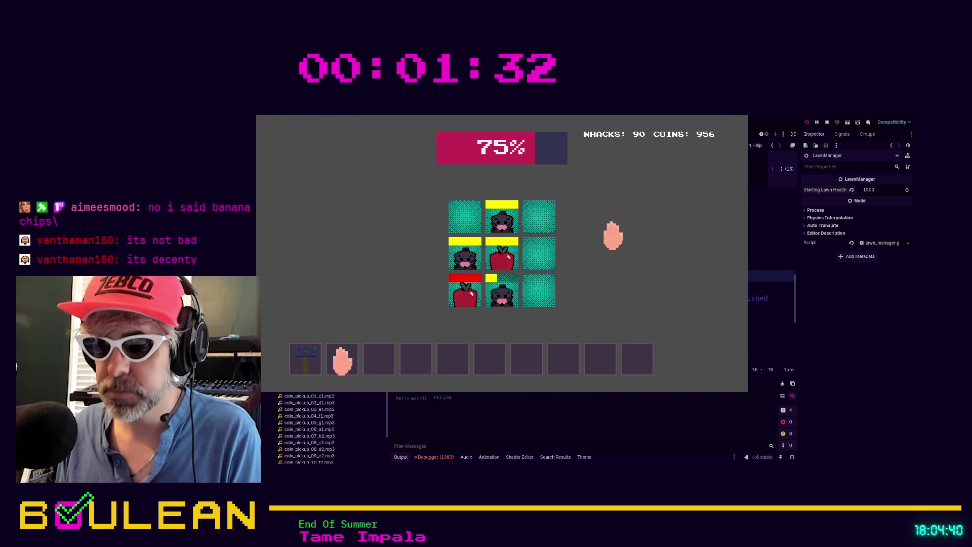
pyautogui.press('F8')
pyautogui.click(556, 310)
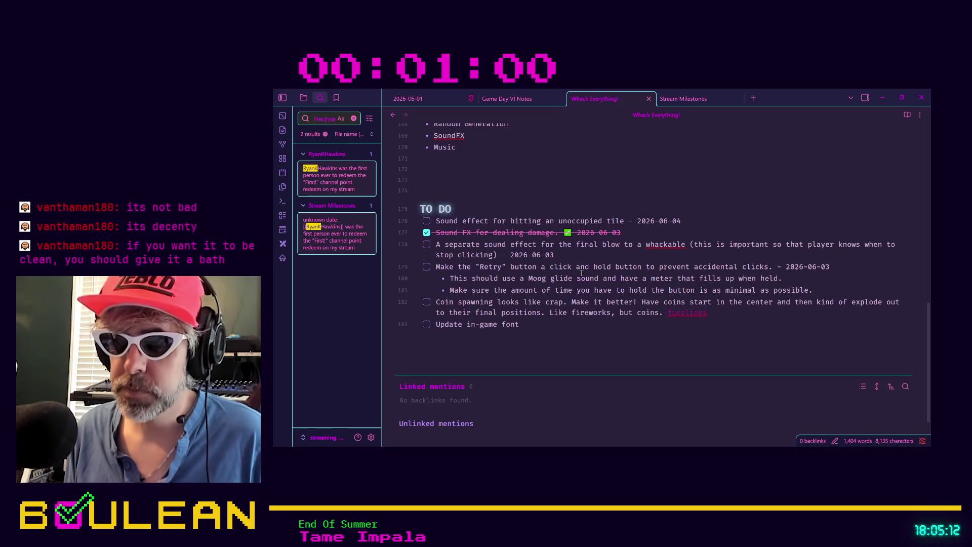
# - Check off the 'Update in-game font' and coin-spawning tasks in the TO DO list
pyautogui.click(540, 182)
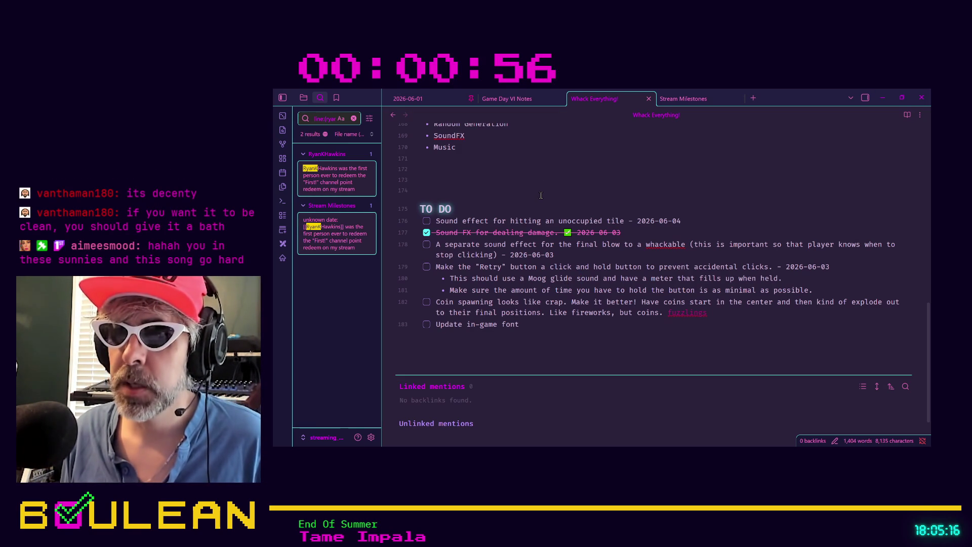
pyautogui.click(483, 190)
pyautogui.hotkey('ctrl', '-')
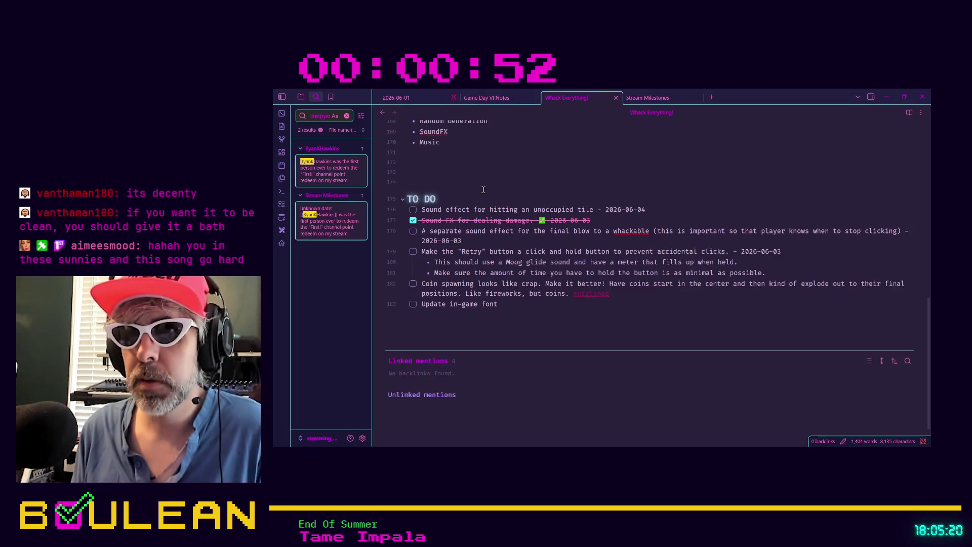
pyautogui.hotkey('ctrl', '=')
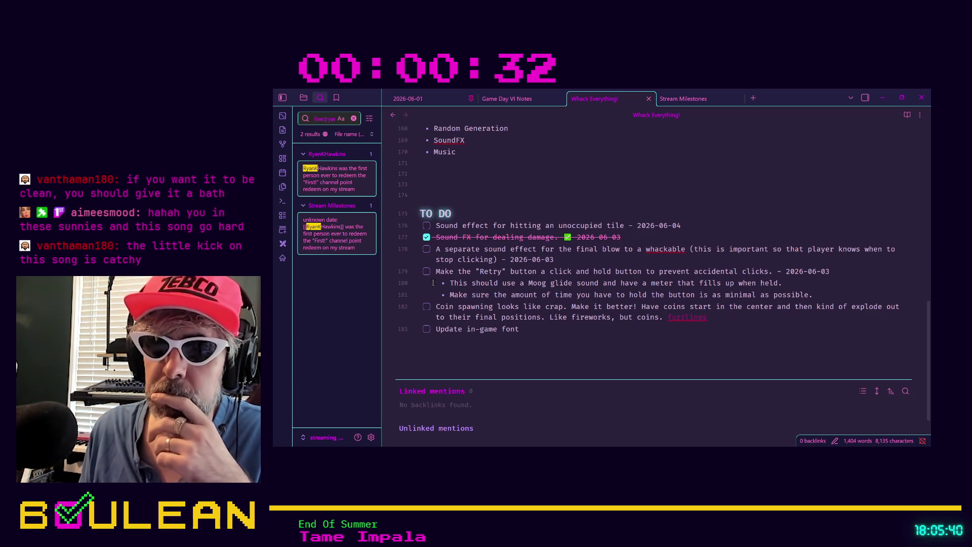
pyautogui.click(427, 329)
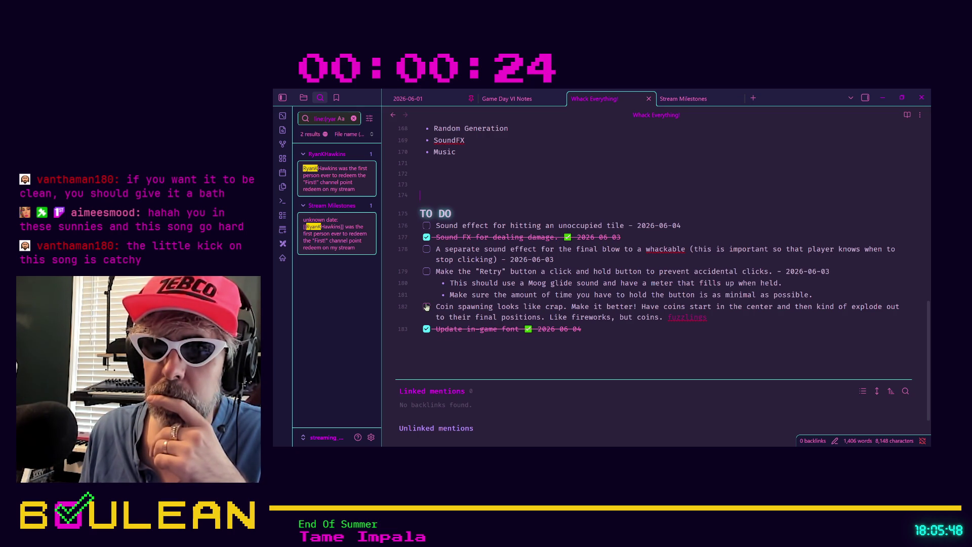
pyautogui.click(426, 307)
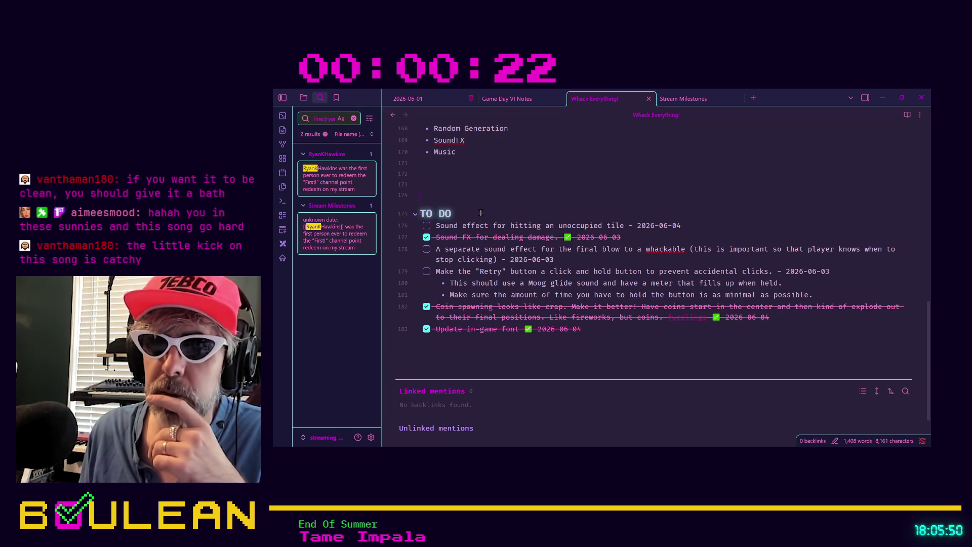
# - Add an italic 'Newest on top' line under the TO DO heading, followed by an empty line
pyautogui.click(479, 213)
pyautogui.press('Return')
pyautogui.write('*')
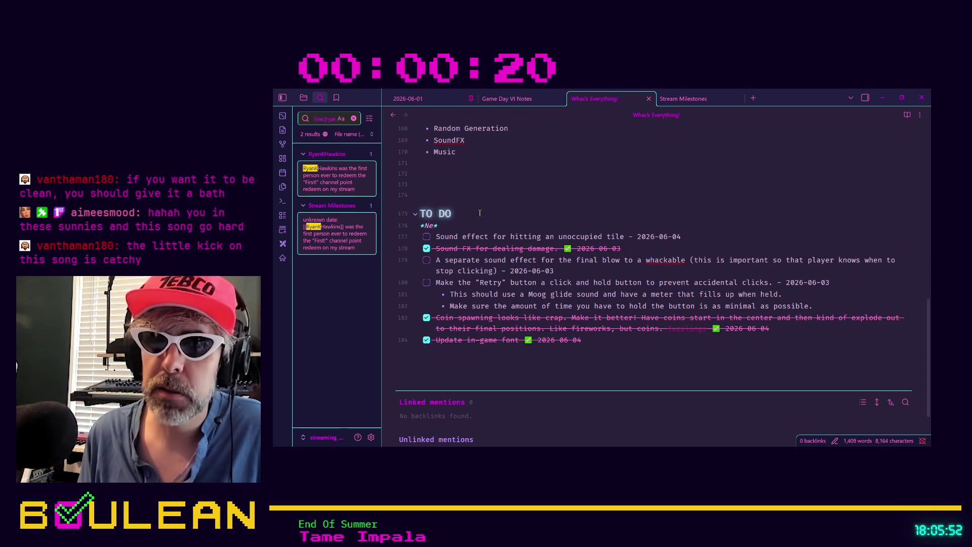
pyautogui.write('Newest on top')
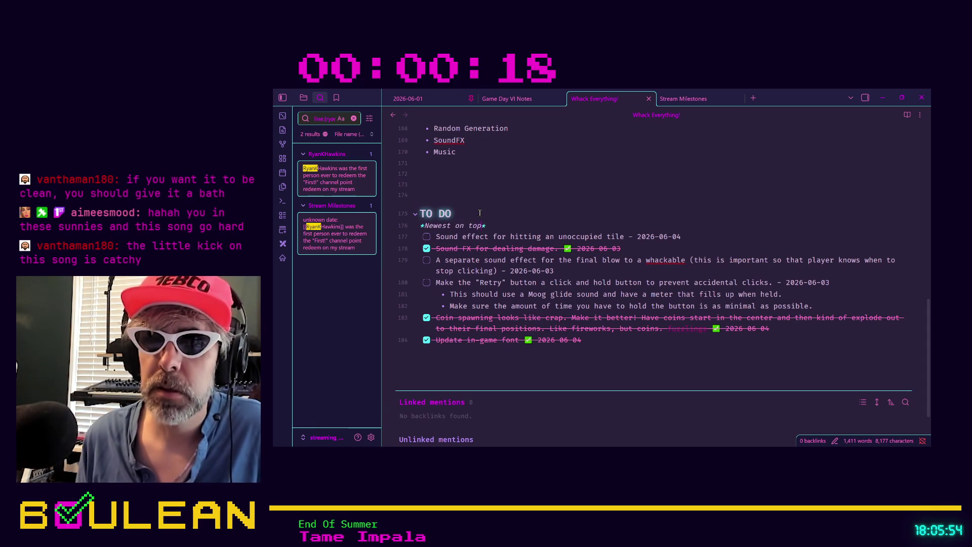
pyautogui.press('Return')
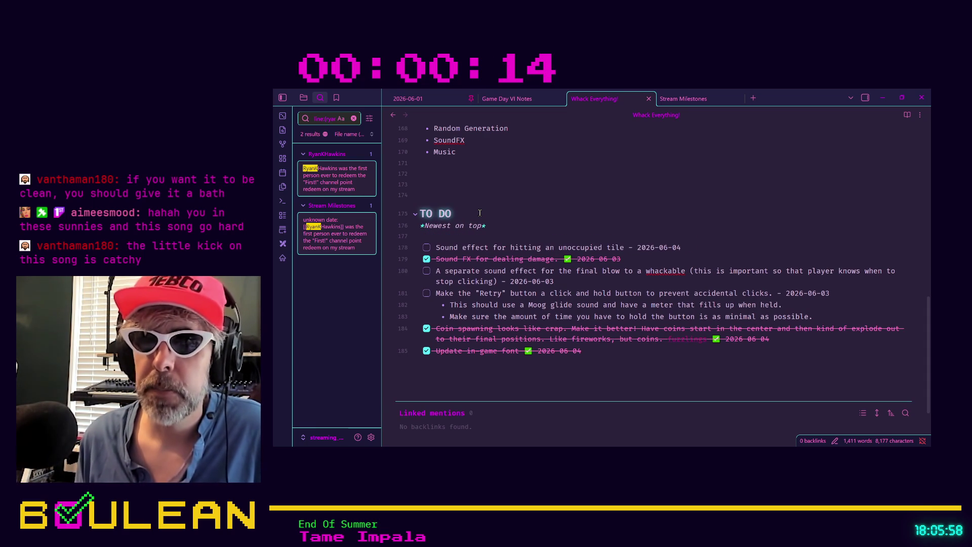
pyautogui.press('Down')
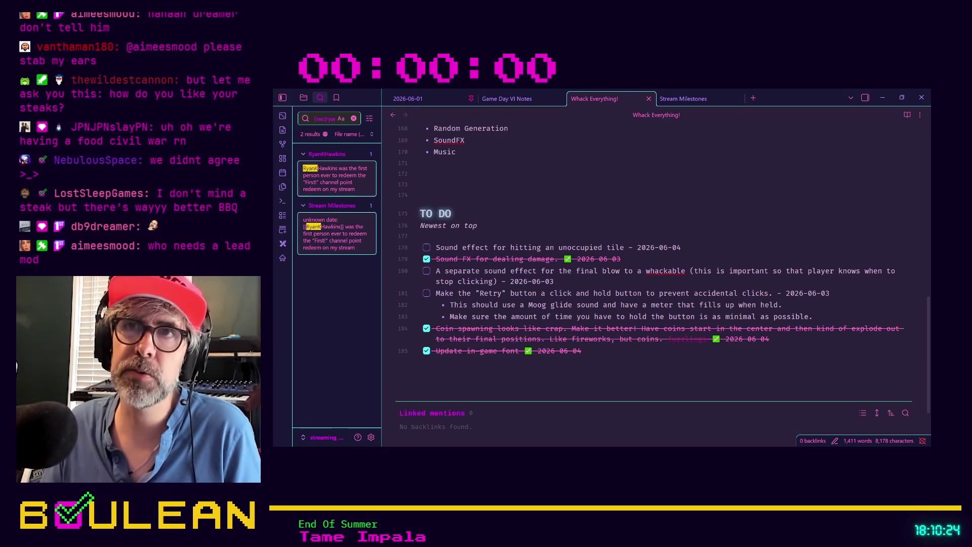
pyautogui.click(472, 189)
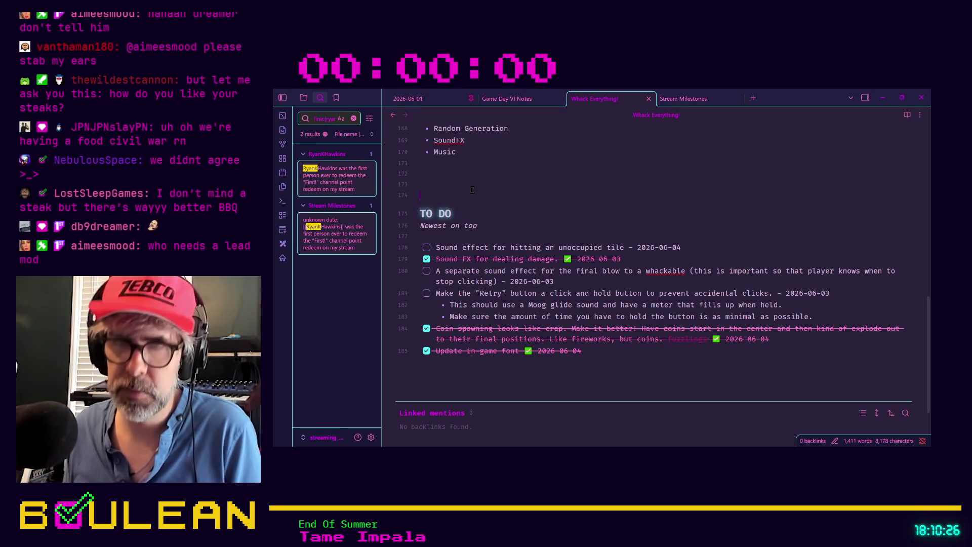
# - Add a '### Steak' heading with '1. Very expensive' and '90% of the time, they aren't cooked properly'
pyautogui.write('###')
pyautogui.press('Return')
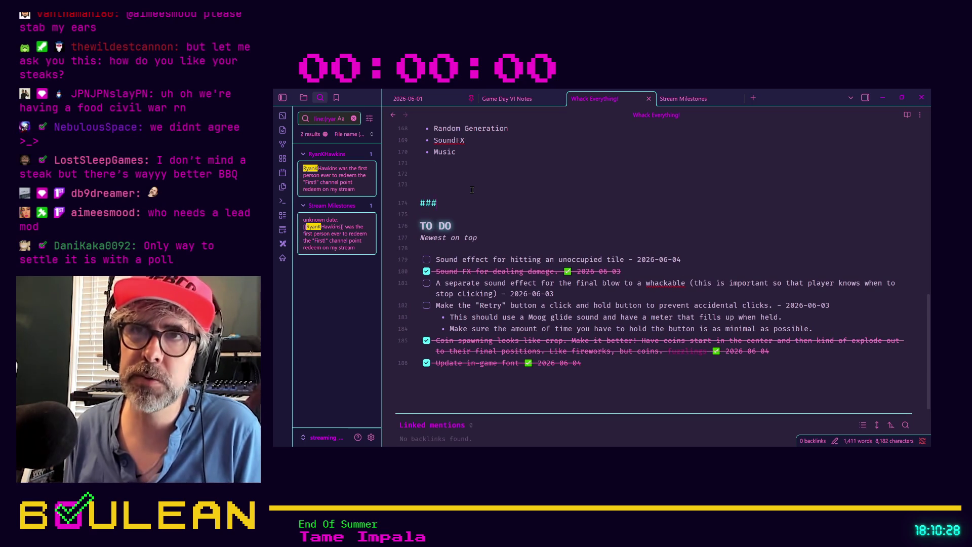
pyautogui.write(' Steak')
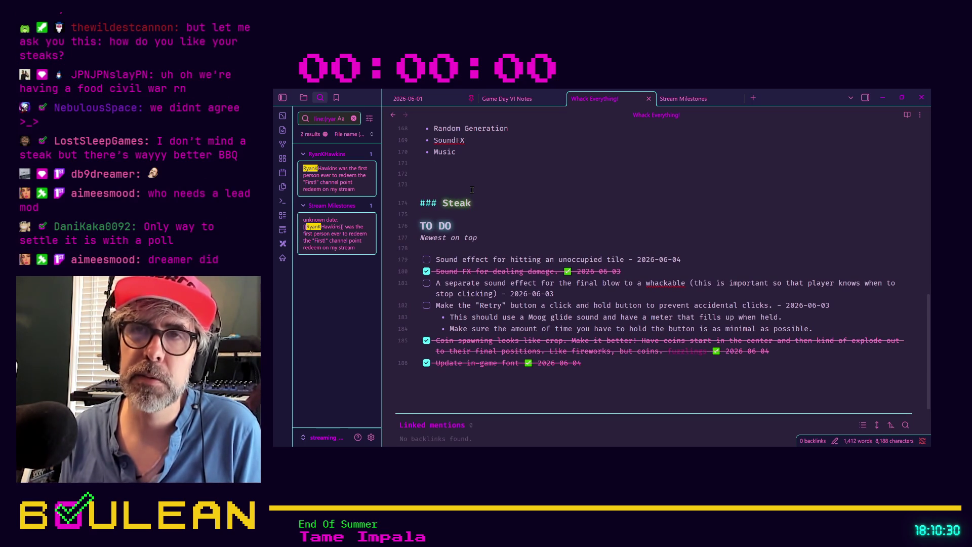
pyautogui.press('Return')
pyautogui.press('Return')
pyautogui.press('Up')
pyautogui.write('1. ')
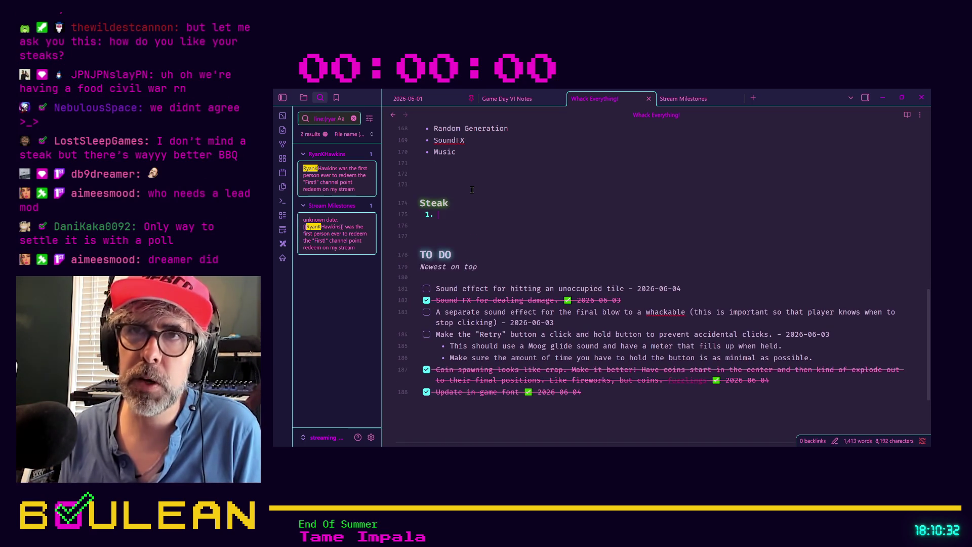
pyautogui.write('Very expensive')
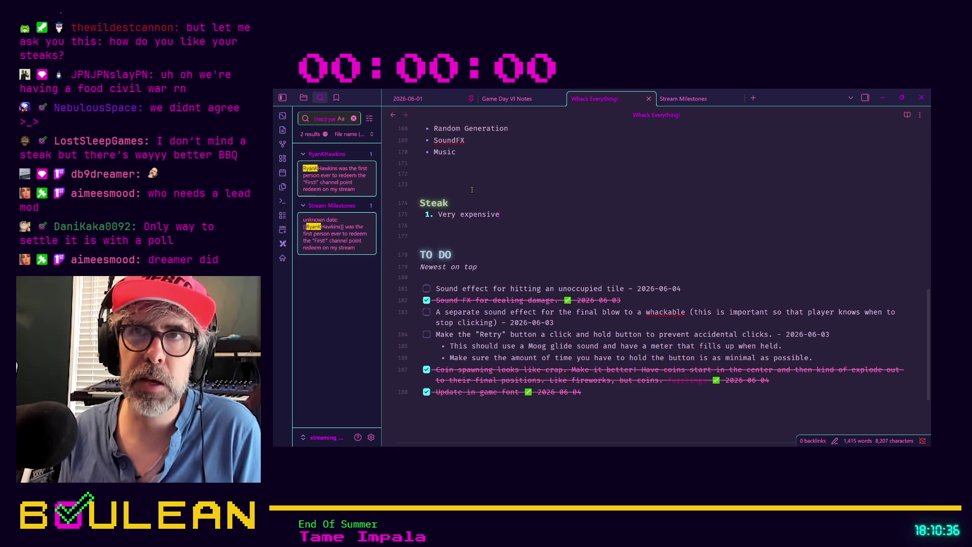
pyautogui.press('Return')
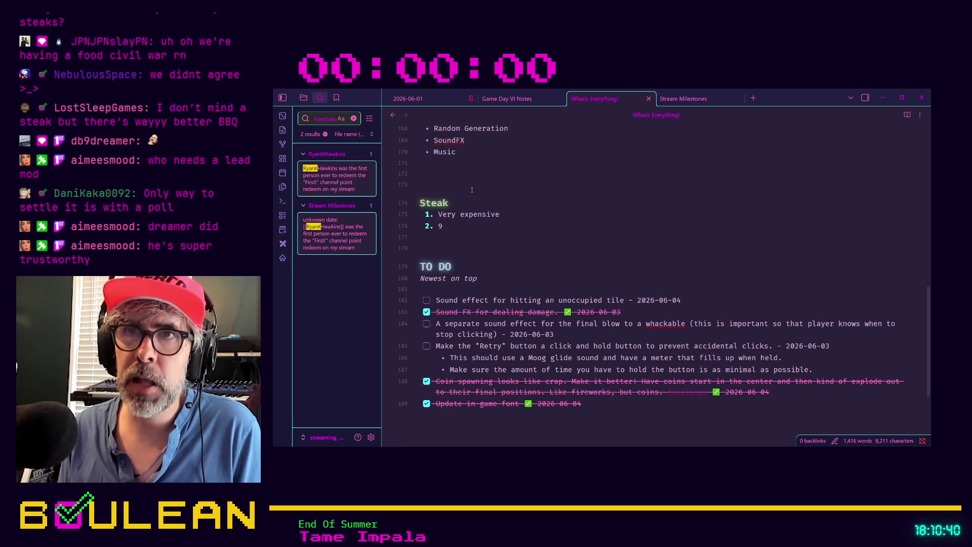
pyautogui.write('0% ')
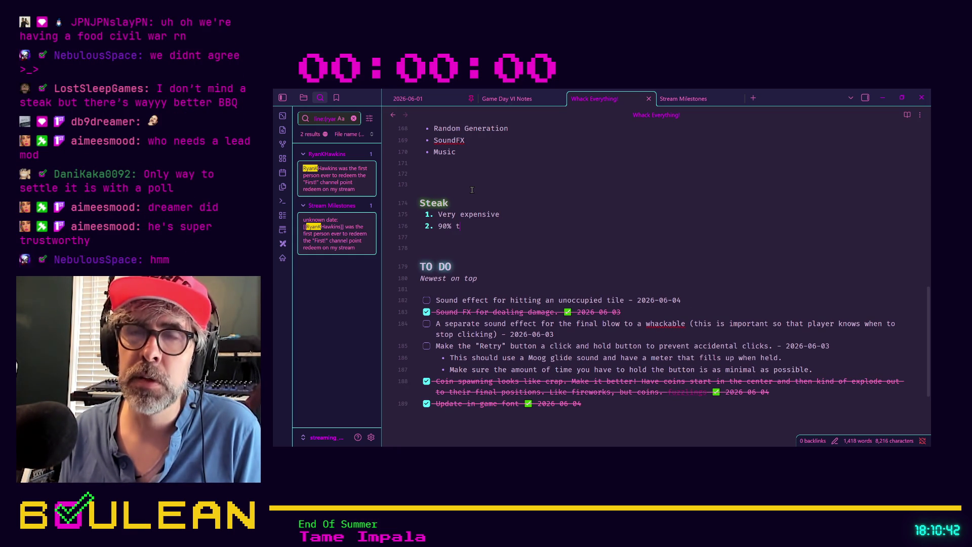
pyautogui.write("of the time, they aren't cooke")
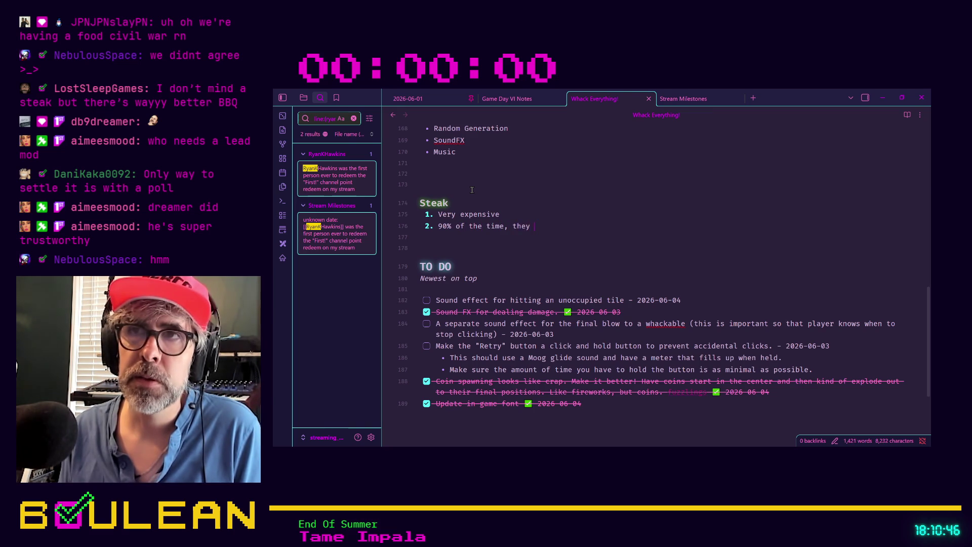
pyautogui.write('d properly')
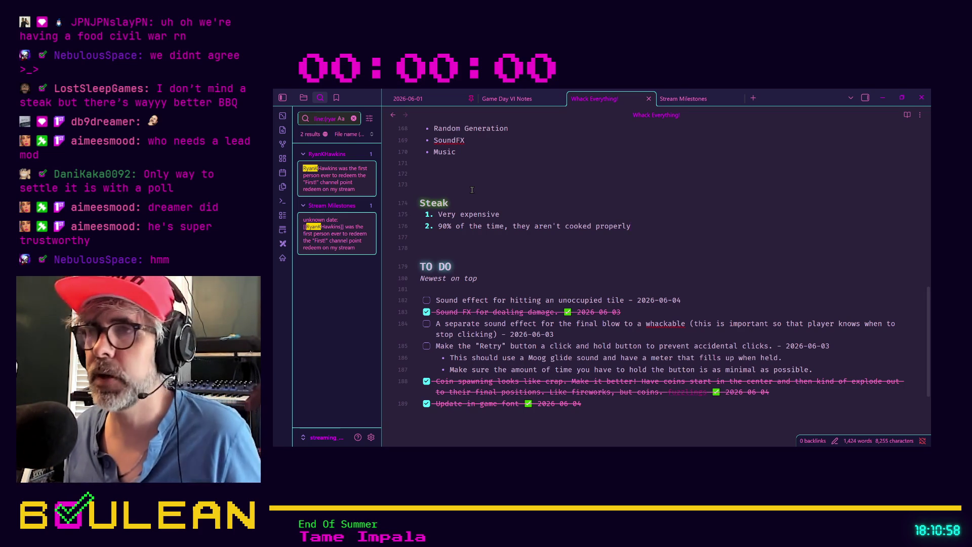
# - Add item 3 about properly cooked steaks costing twice as much, and draft item 4
pyautogui.press('Return')
pyautogui.write('If they are cooked properl')
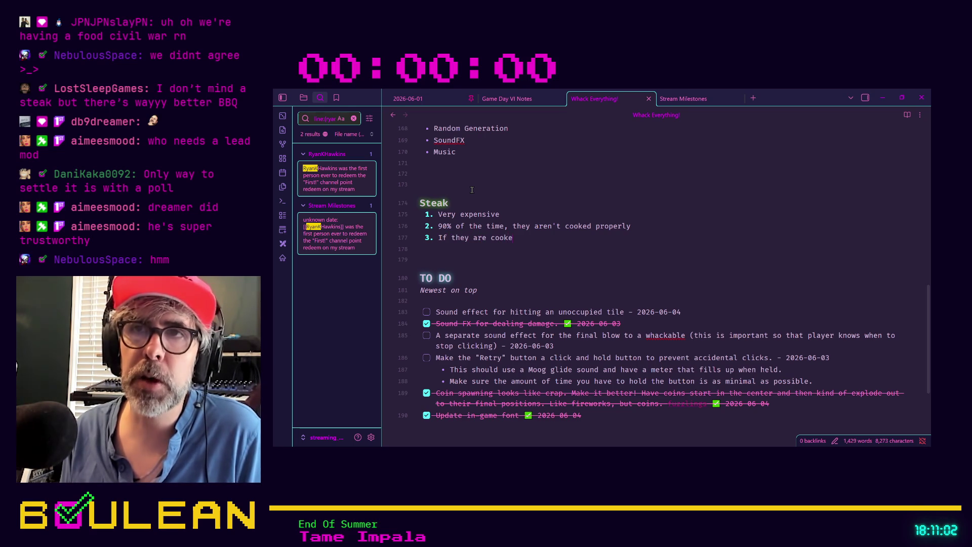
pyautogui.write('y, ')
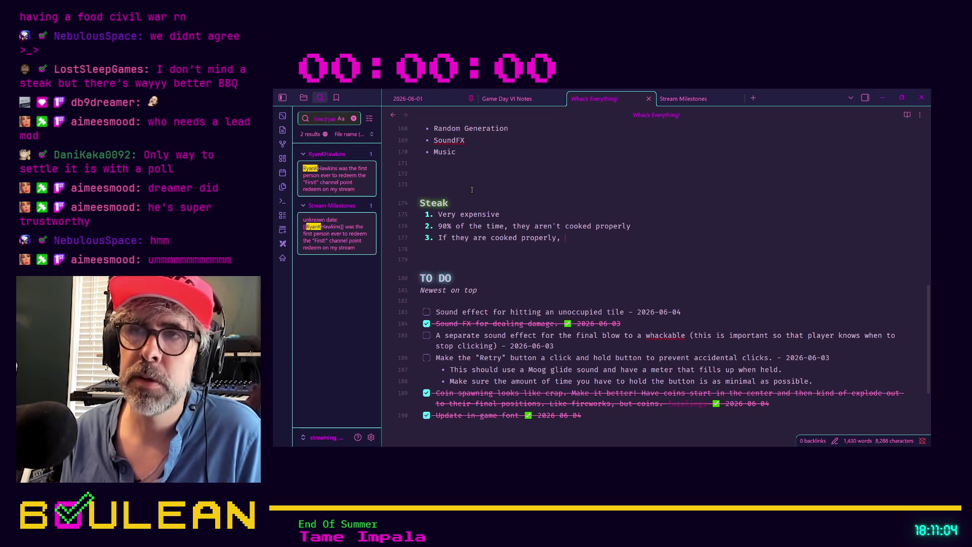
pyautogui.write('they cost ')
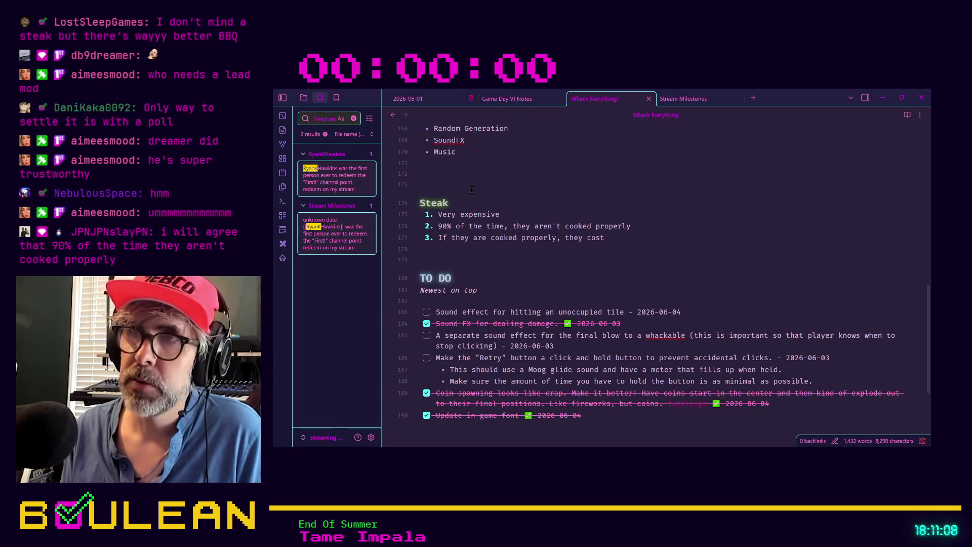
pyautogui.write('twice as much money or more')
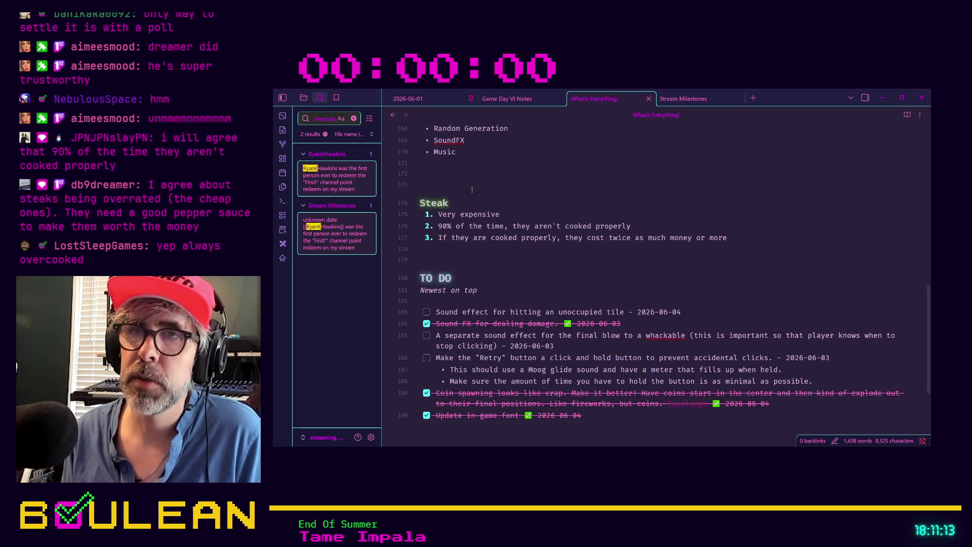
pyautogui.press('Return')
pyautogui.write('T')
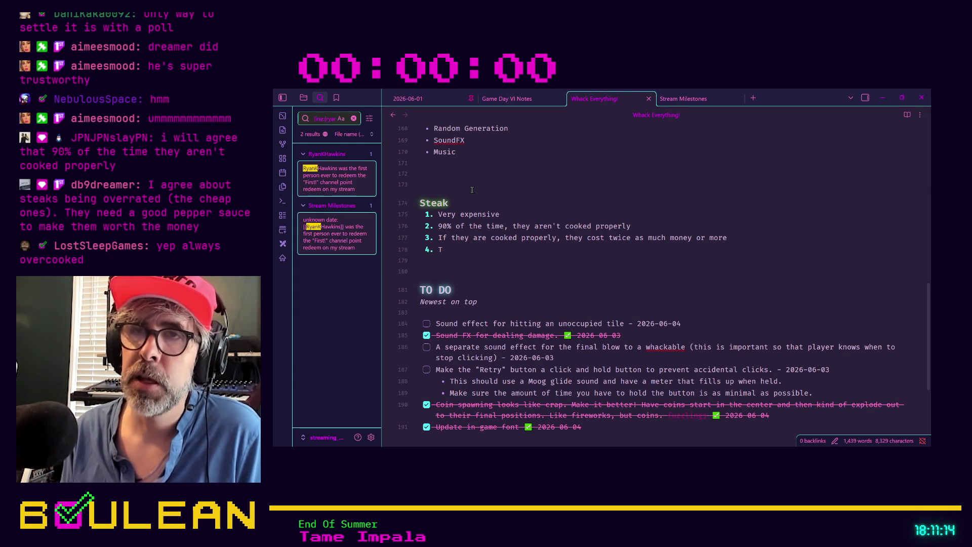
pyautogui.write('he only')
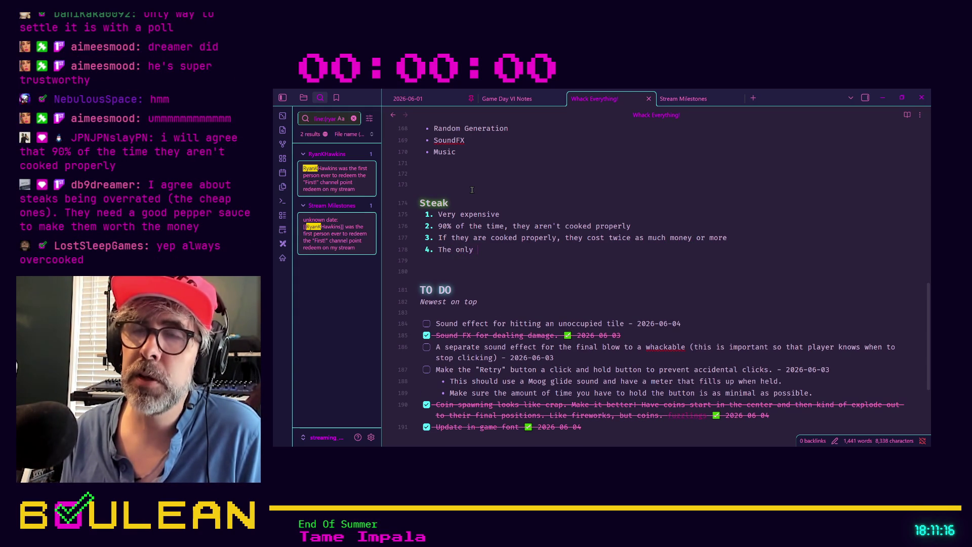
pyautogui.write('good steak')
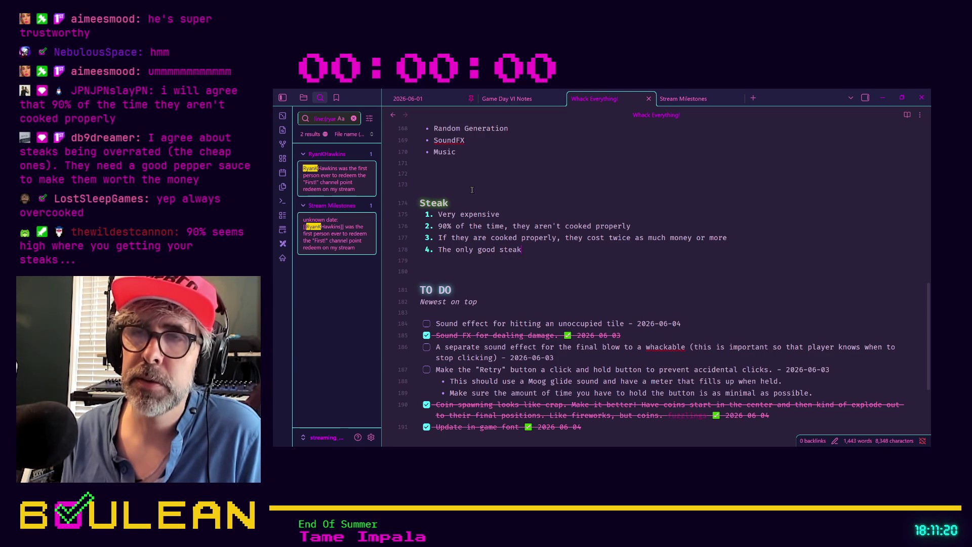
pyautogui.write(',')
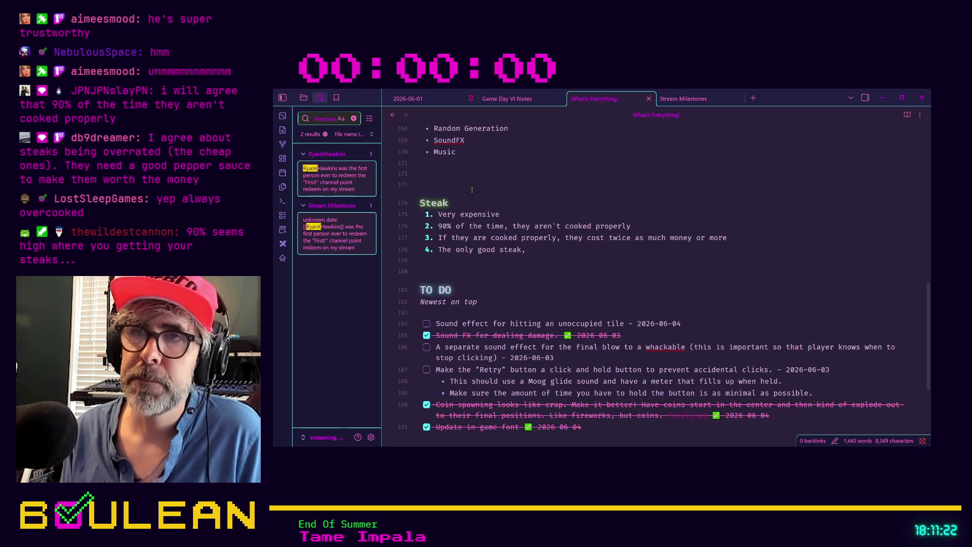
pyautogui.press('BackSpace')
pyautogui.write(' is the')
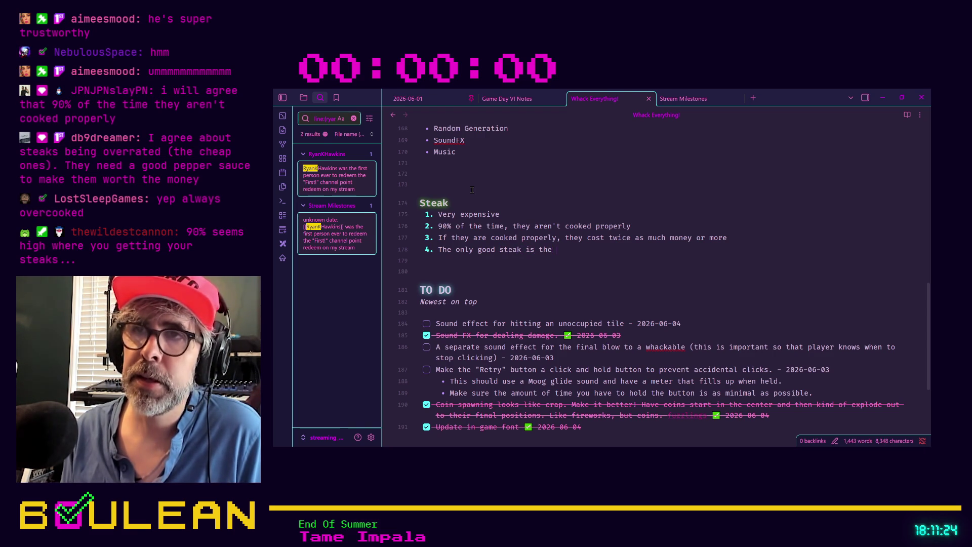
pyautogui.write(' steak my wife cooks')
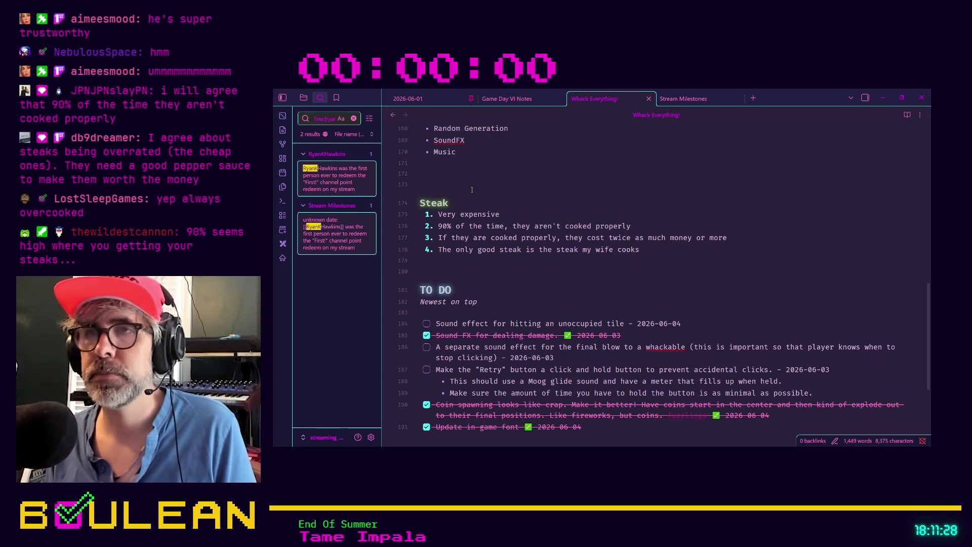
# - Replace 'good' in item 4 with 'worthy'
pyautogui.doubleClick(487, 253)
pyautogui.write('worthwhile')
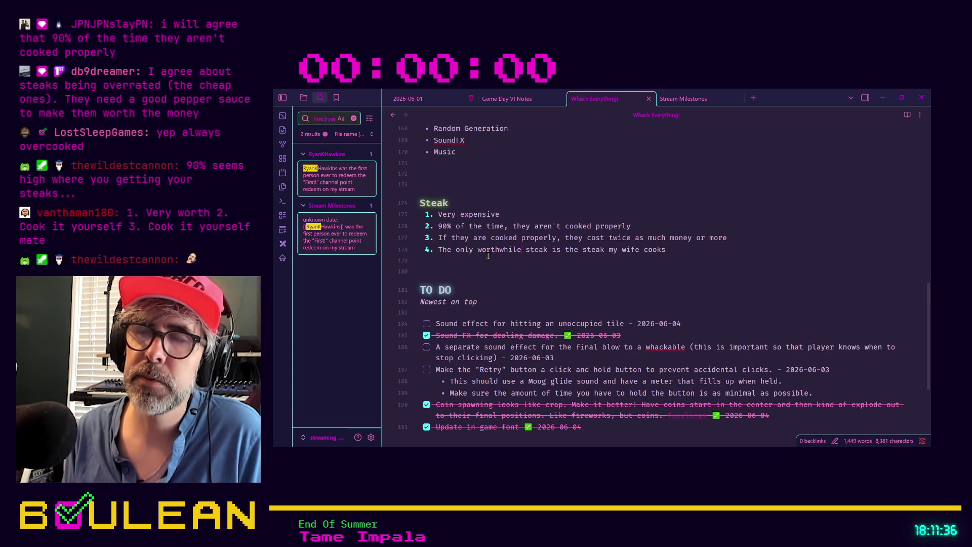
pyautogui.press('BackSpace')
pyautogui.write('y')
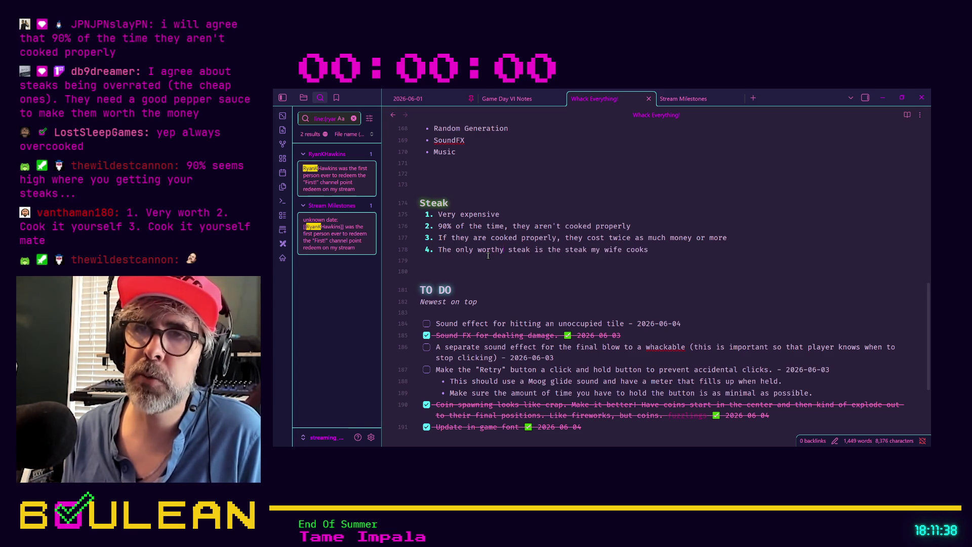